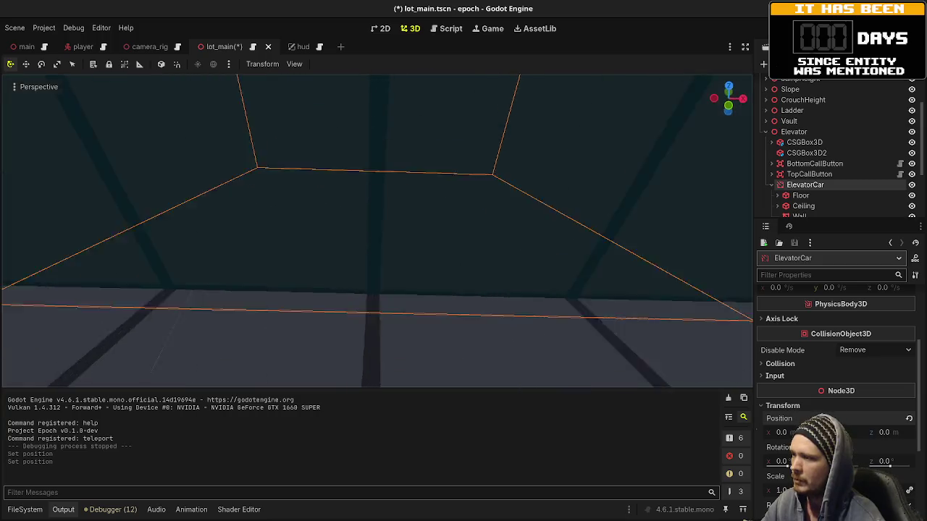
- Delete ElevatorCar's AnimationPlayer node, confirming the removal, and save the lot_main scene
key("f")
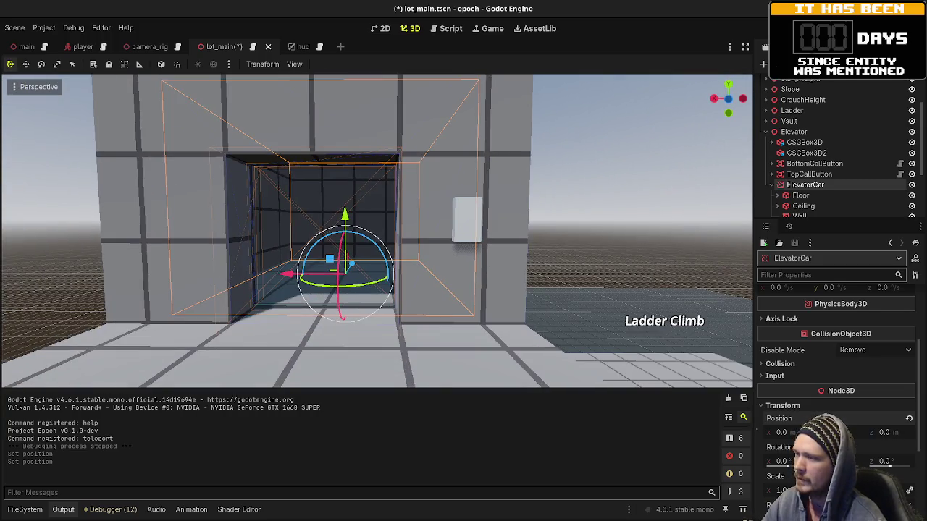
key("w")
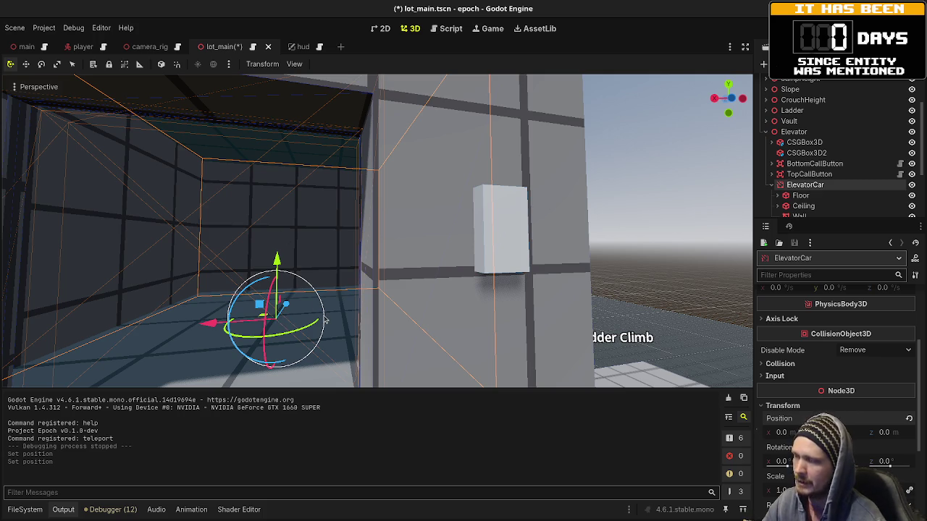
mouse_move(325, 320)
left_mouse_down()
mouse_move(652, 238)
mouse_move(475, 189)
left_mouse_up()
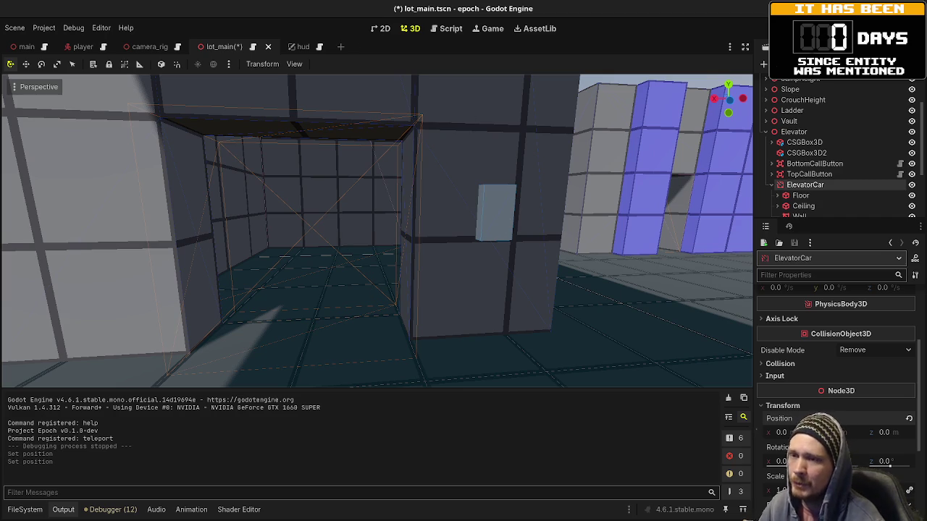
scroll(798, 203, "down", 4)
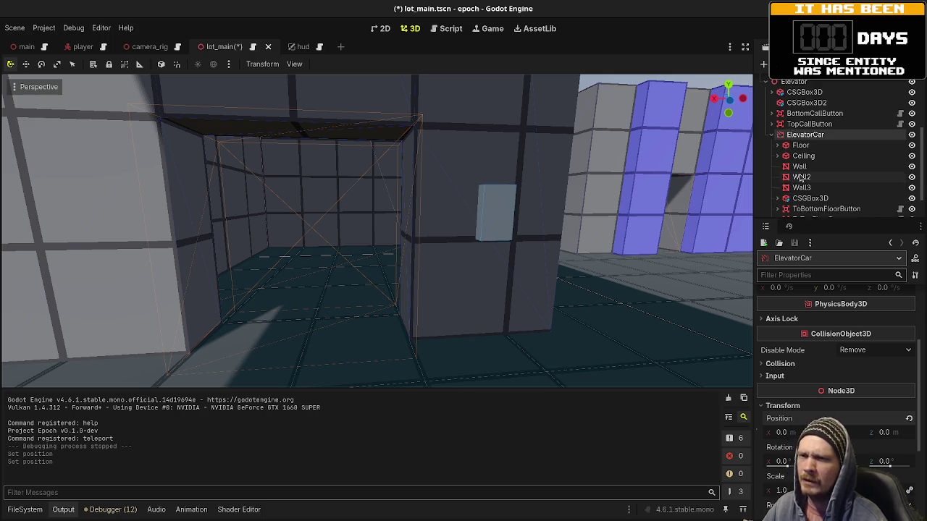
left_click(798, 200)
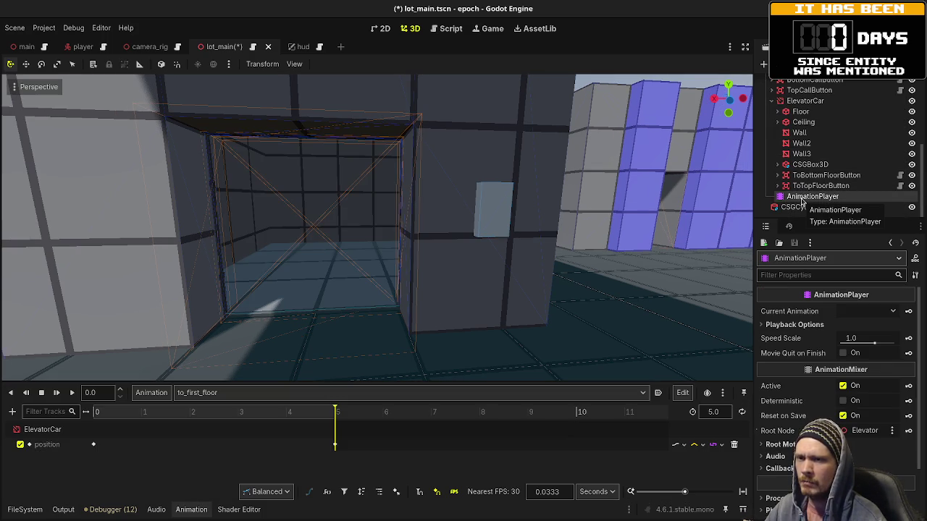
right_click(803, 201)
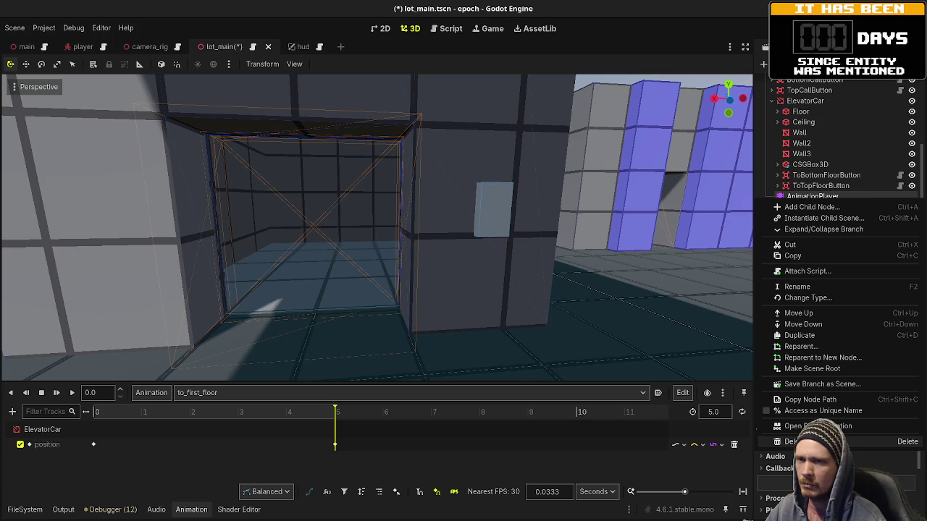
left_click(789, 441)
left_click(489, 278)
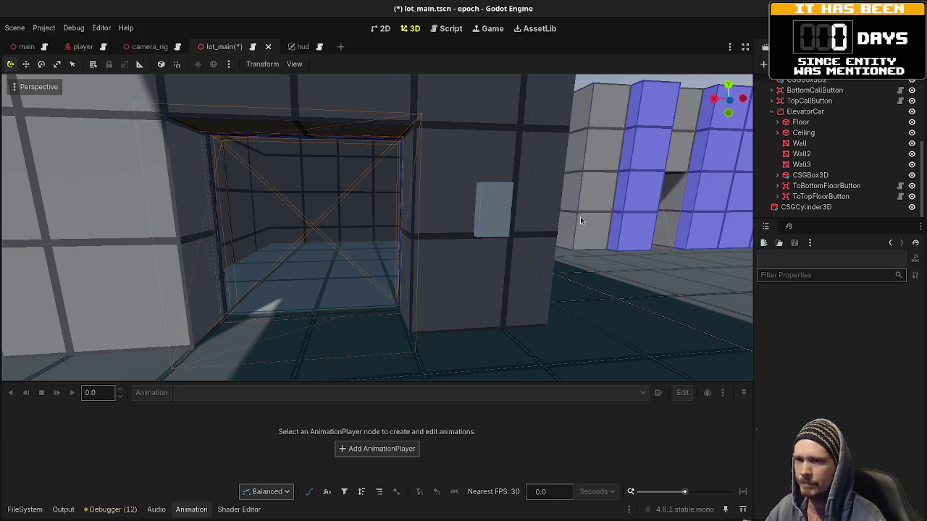
key("ctrl+s")
- In lot_main.gd's _ready, write bottom_call_button.interacted.connect(on_bottom_call_button_interacted)
left_click(448, 29)
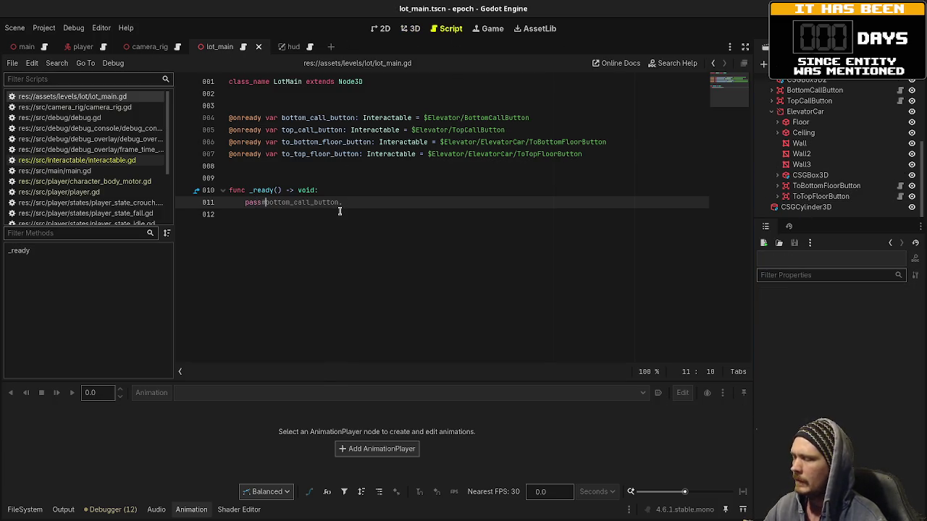
key("BackSpace")
key("BackSpace")
key("BackSpace")
key("BackSpace")
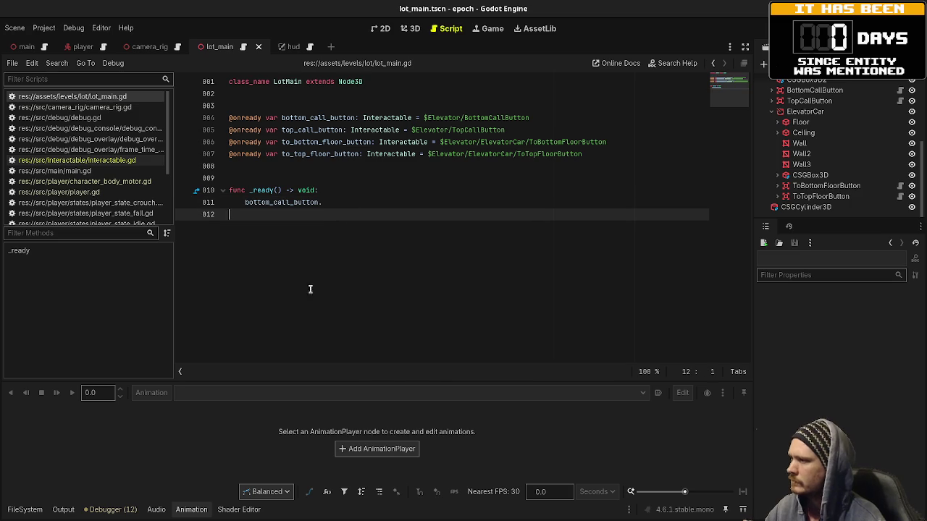
left_click(348, 204)
type("c")
key("BackSpace")
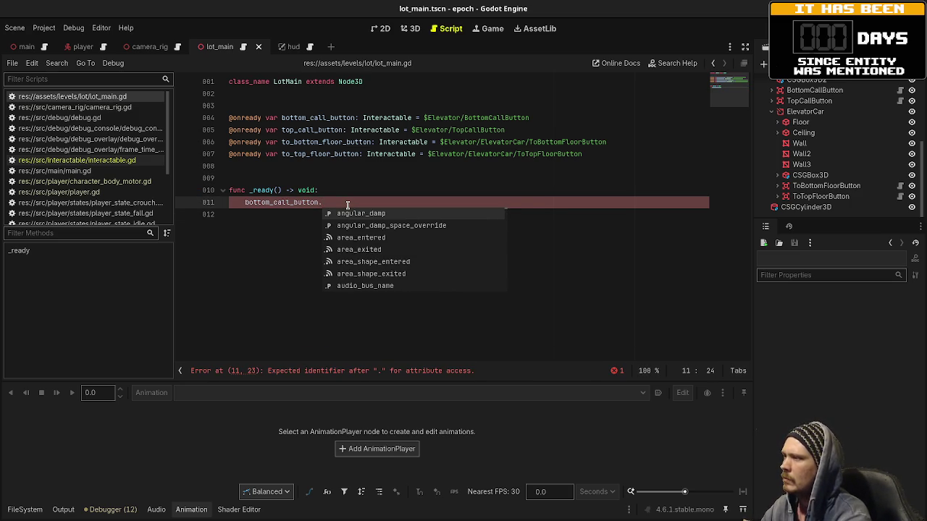
type("interacted.")
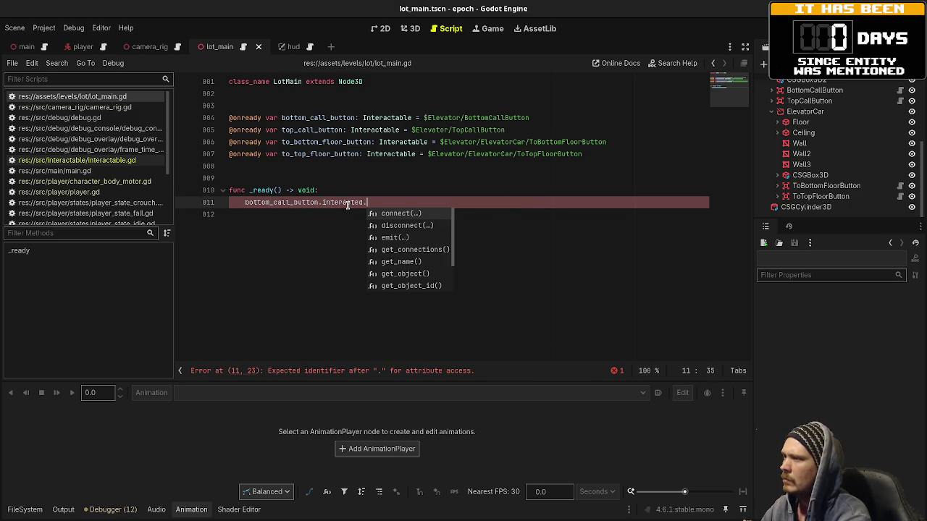
type("connect(on_bot")
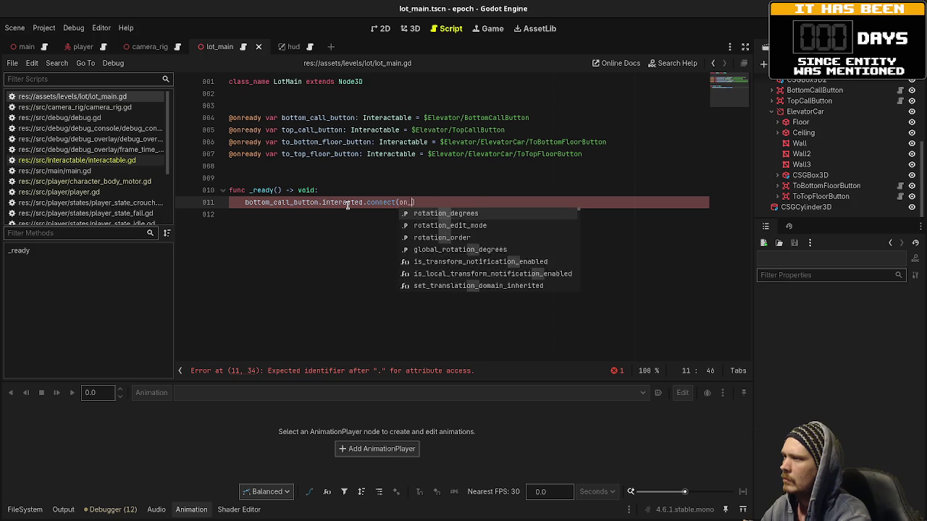
type("tom_call_bu")
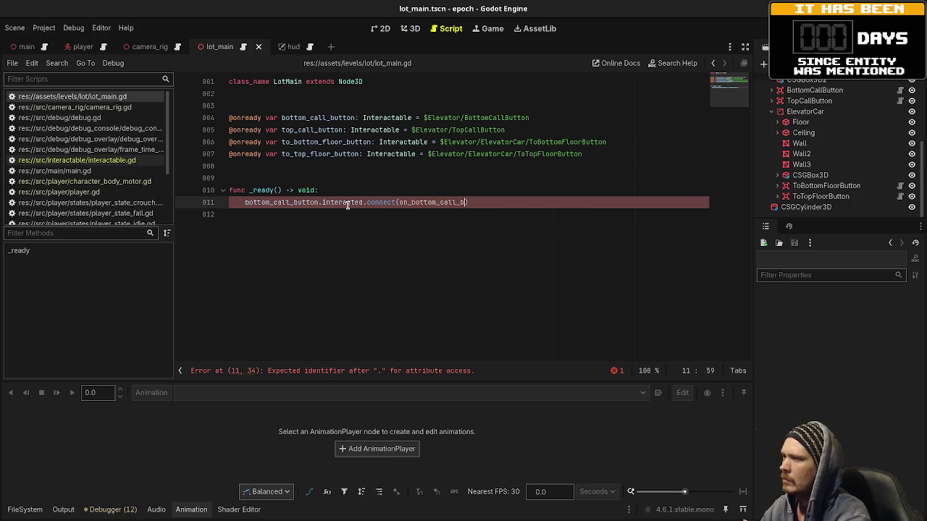
type("tton")
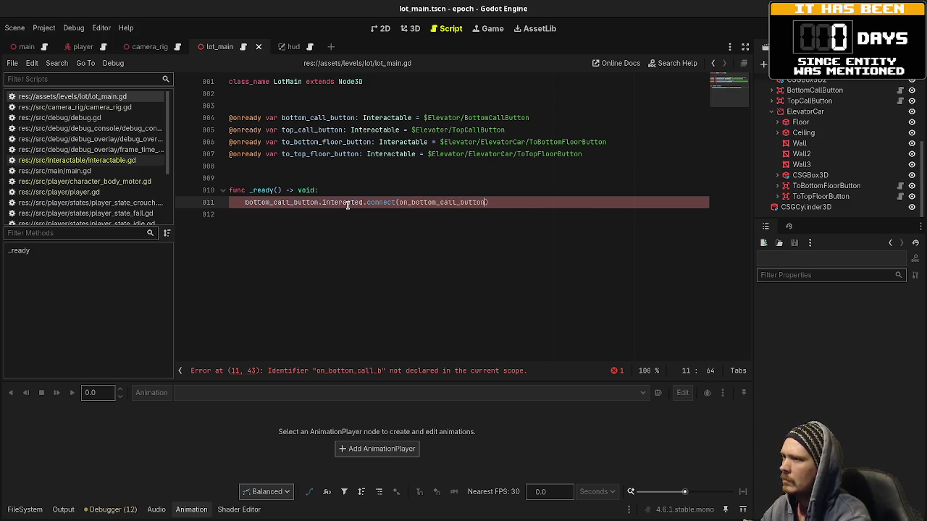
type("_interacted)")
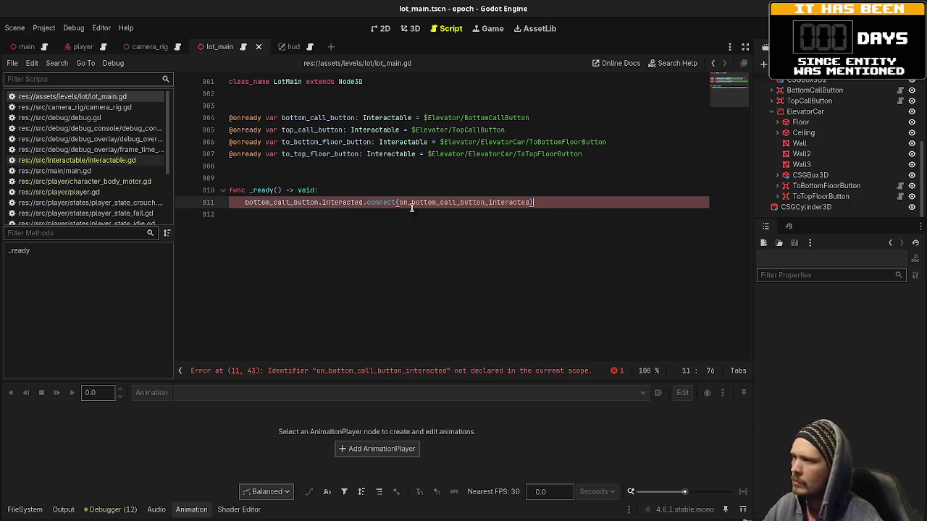
double_click(438, 202)
- Add func on_bottom_call_button_interacted(player: Player) -> void: with a pass body and save
left_click(393, 302)
key("Return")
key("Return")
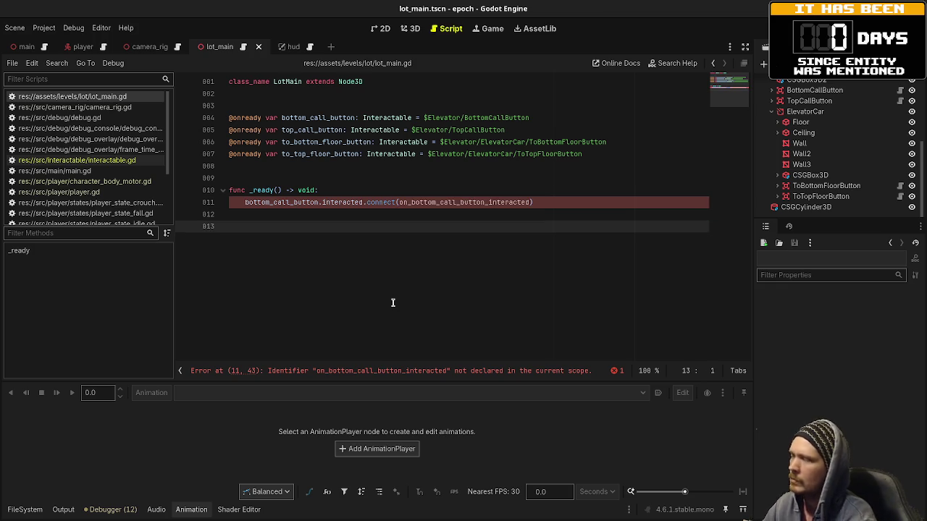
type("func")
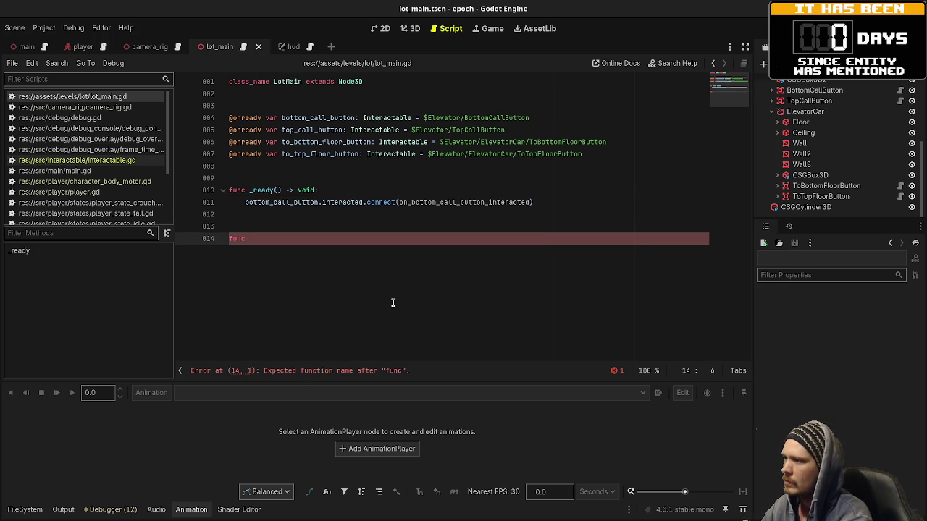
type("on_bottom_call_button_interacted() -> ")
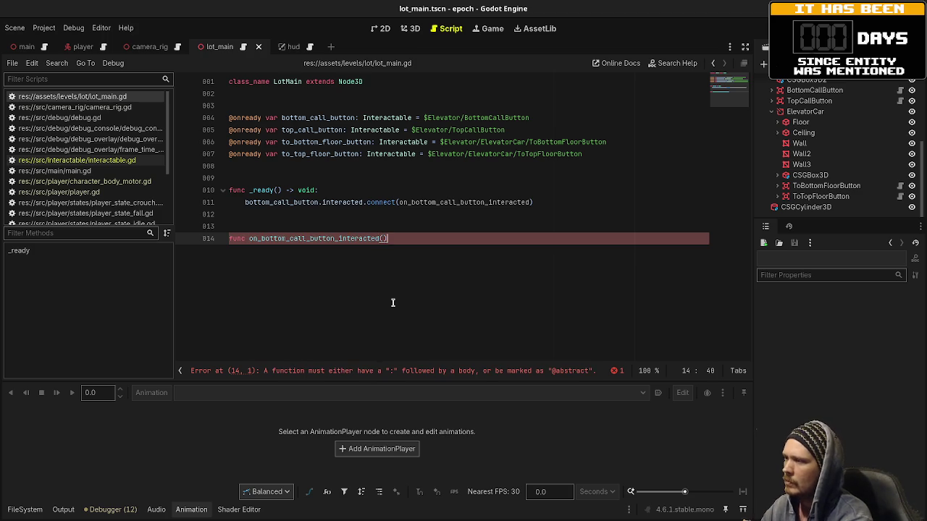
type("void:")
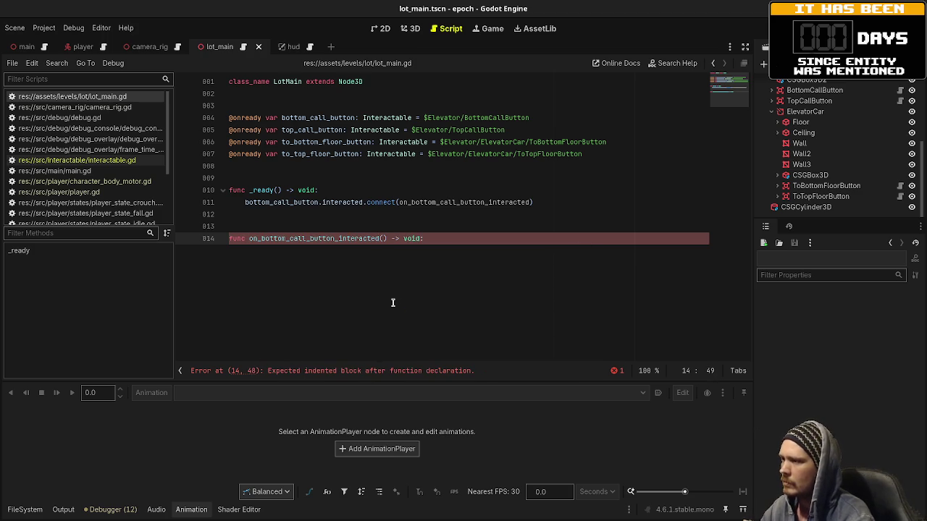
key("Left")
key("Left")
key("Left")
type("player:")
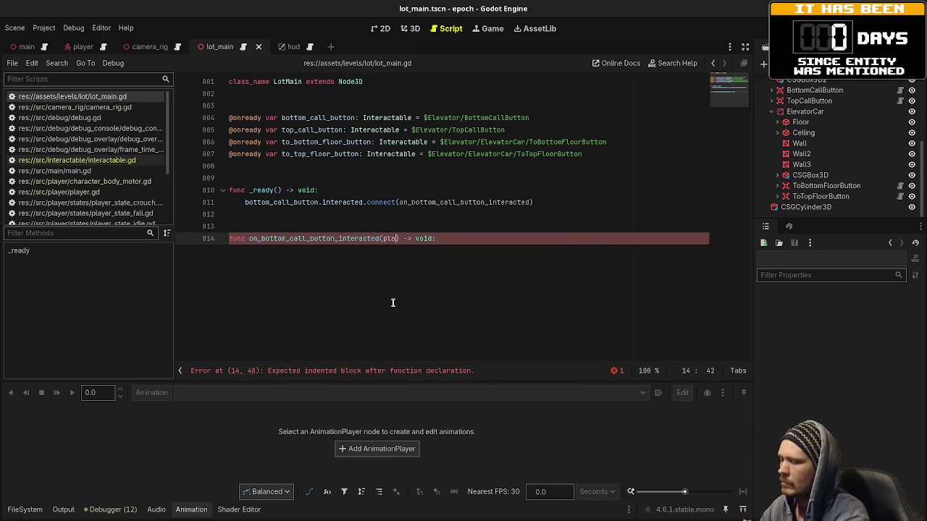
type(" P")
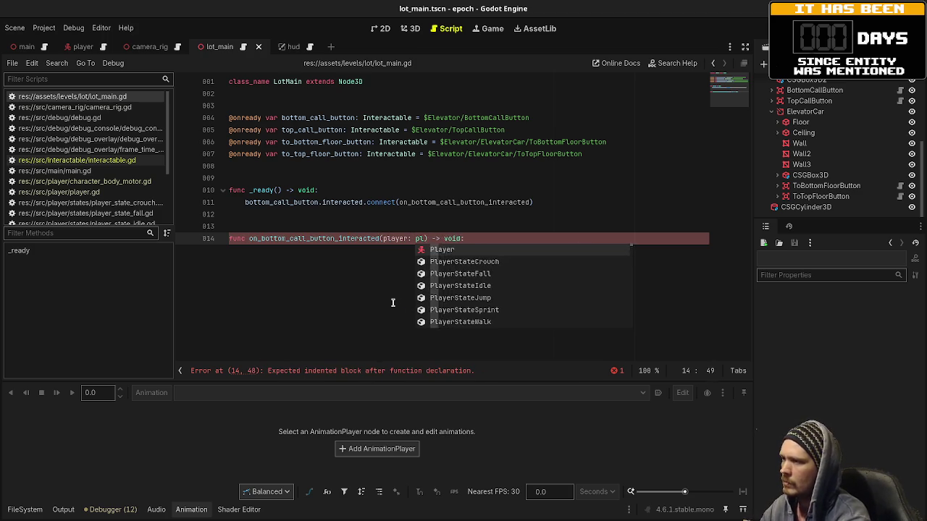
type("layer")
key("End")
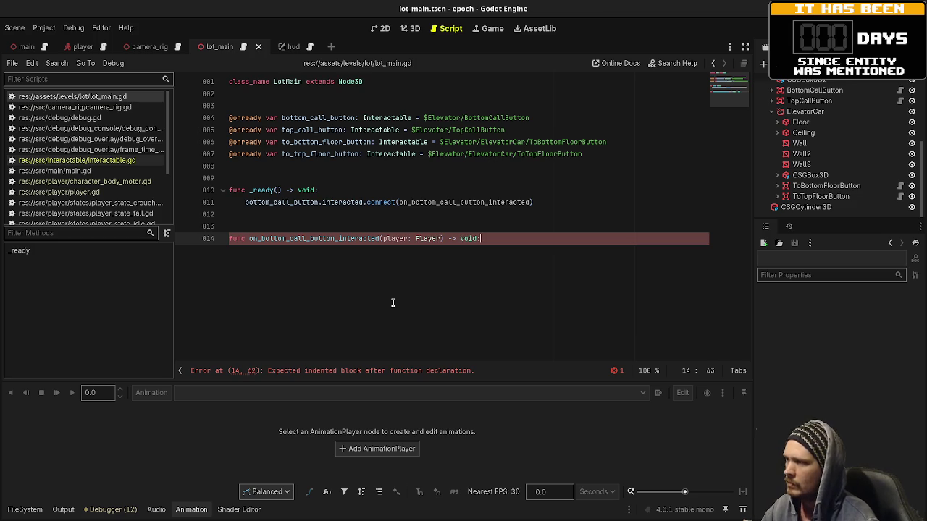
key("Return")
type("pass")
key("ctrl+s")
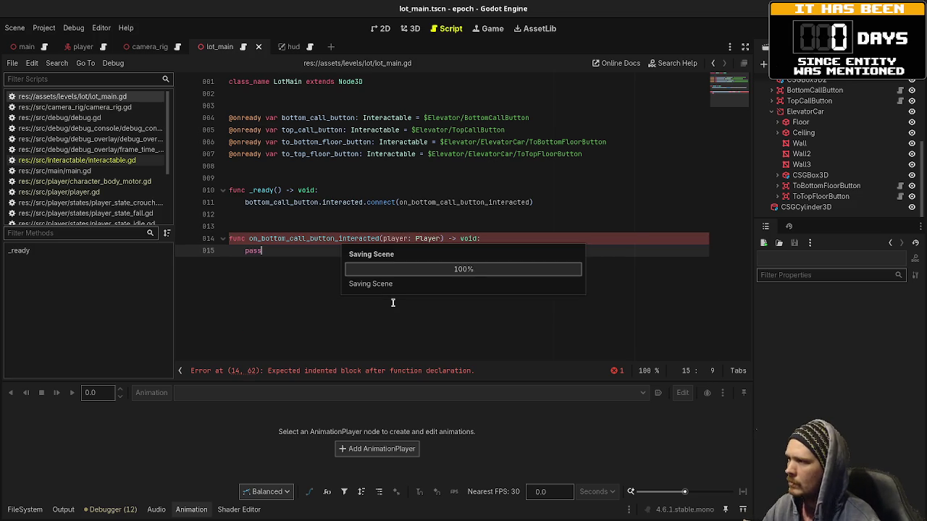
left_click_drag(534, 202, 245, 202)
- Duplicate the bottom_call_button connect line in _ready into three more copies
left_click(566, 203)
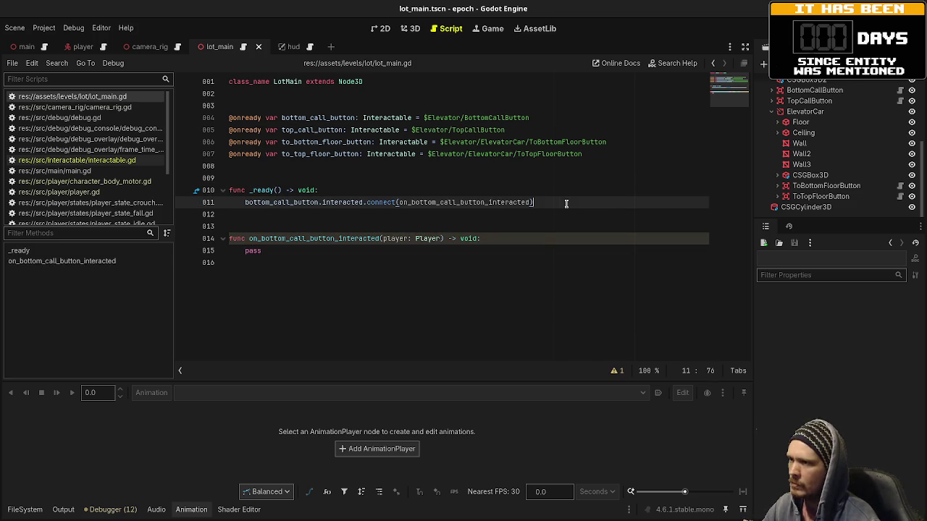
key("Return")
key("ctrl+v")
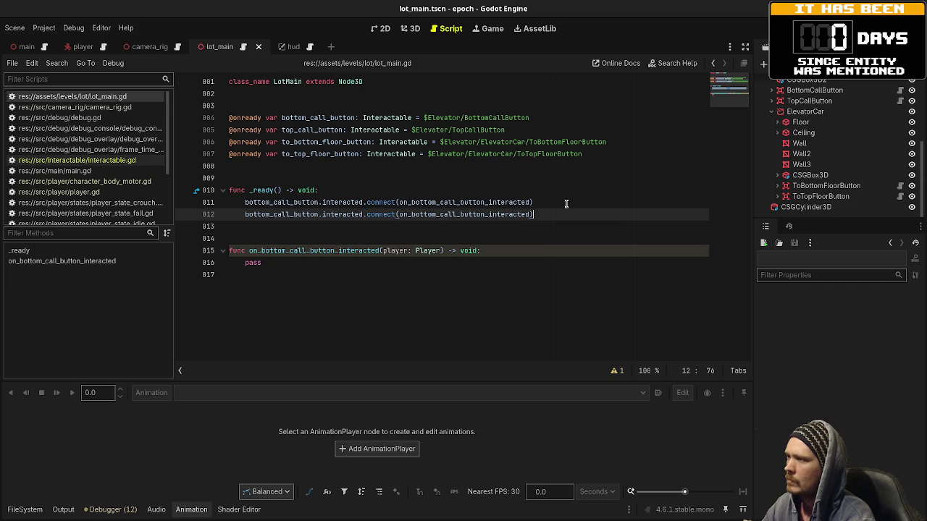
key("Return")
key("ctrl+v")
key("Return")
- Make line 12 connect top_call_button to on_top_call_button_interacted
type("bottom_call_button.interacted.connect(on_bottom_call_button_interacted) \tbottom_call_button.interacted.connect(on_bottom_call_button_interacted)")
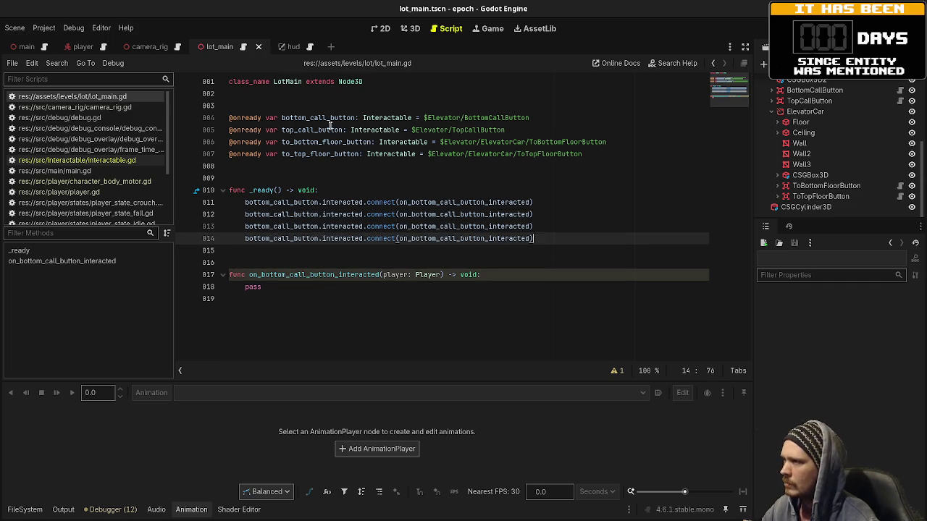
double_click(312, 129)
key("ctrl+c")
left_click(281, 214)
double_click(281, 214)
key("ctrl+v")
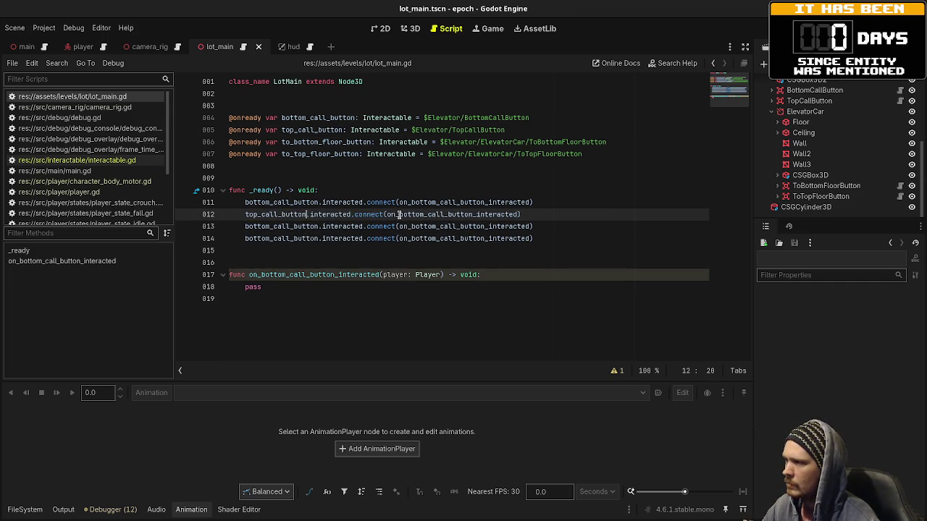
left_click_drag(400, 215, 472, 215)
key("ctrl+v")
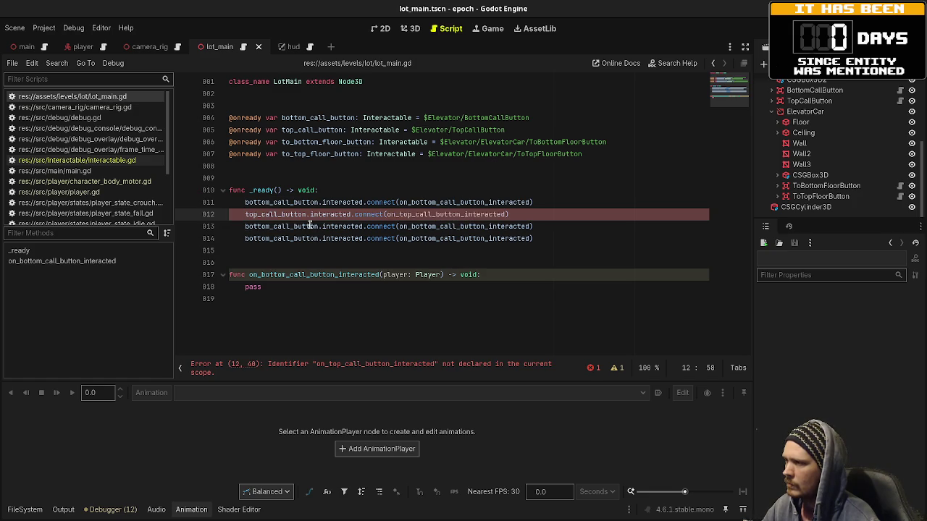
- Make line 13 connect to_bottom_floor_button to on_to_bottom_floor_button_interacted
double_click(297, 143)
key("ctrl+c")
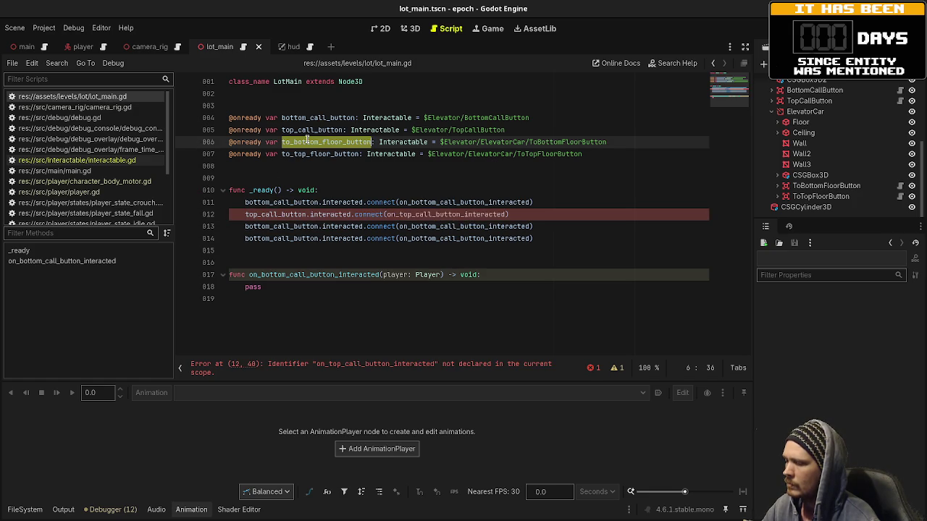
double_click(274, 226)
key("ctrl+v")
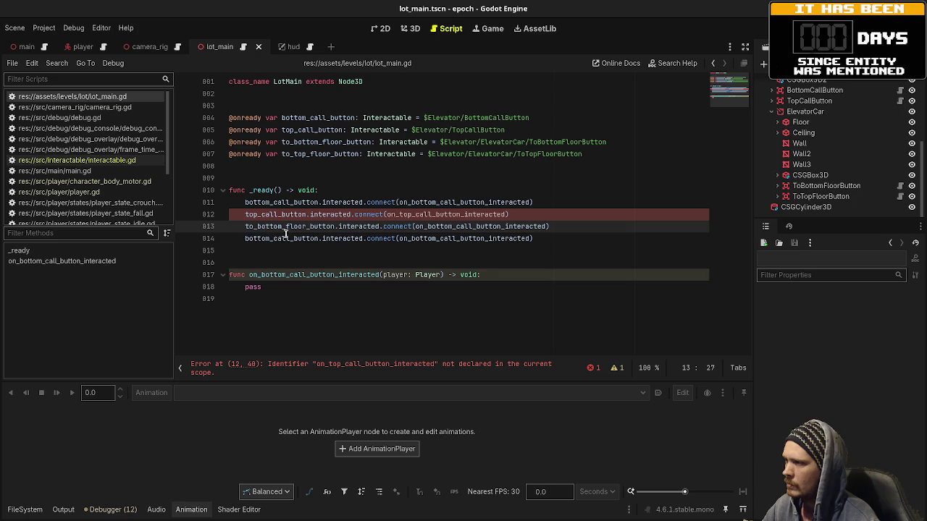
left_click_drag(428, 226, 504, 227)
key("ctrl+v")
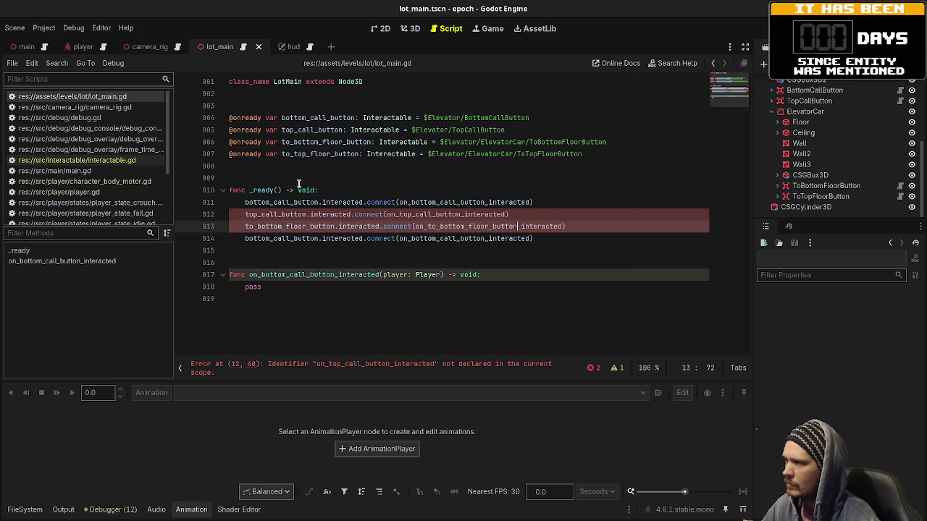
- Make line 14 connect to_top_floor_button to on_to_top_floor_button_interacted
left_click(304, 154)
double_click(305, 155)
key("ctrl+c")
double_click(284, 238)
key("ctrl+v")
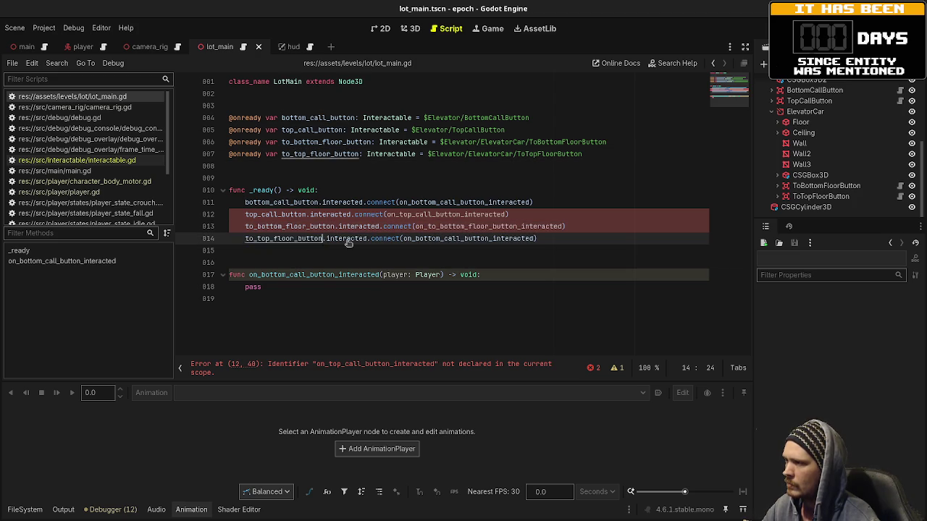
left_click_drag(416, 238, 489, 239)
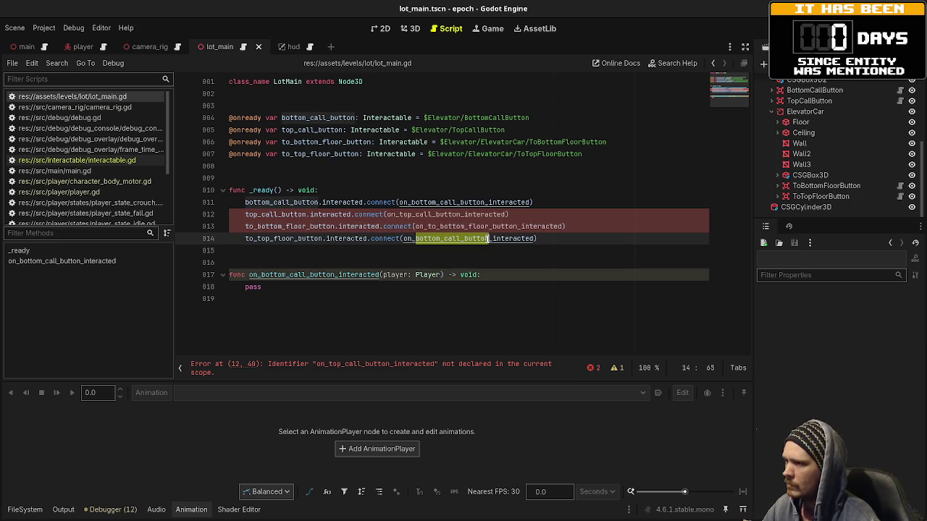
key("ctrl+v")
double_click(434, 214)
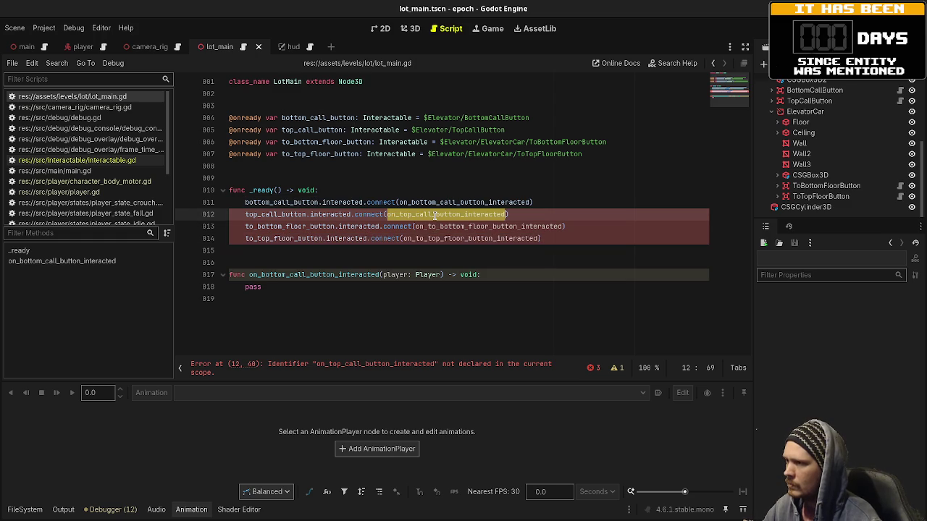
left_click(300, 290)
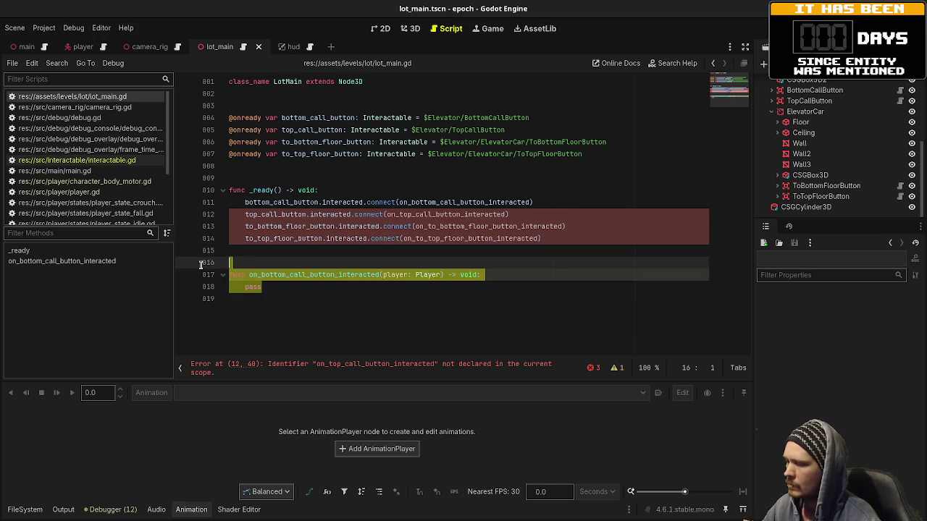
- Paste three copies of the on_bottom_call_button_interacted stub below the original
key("Down")
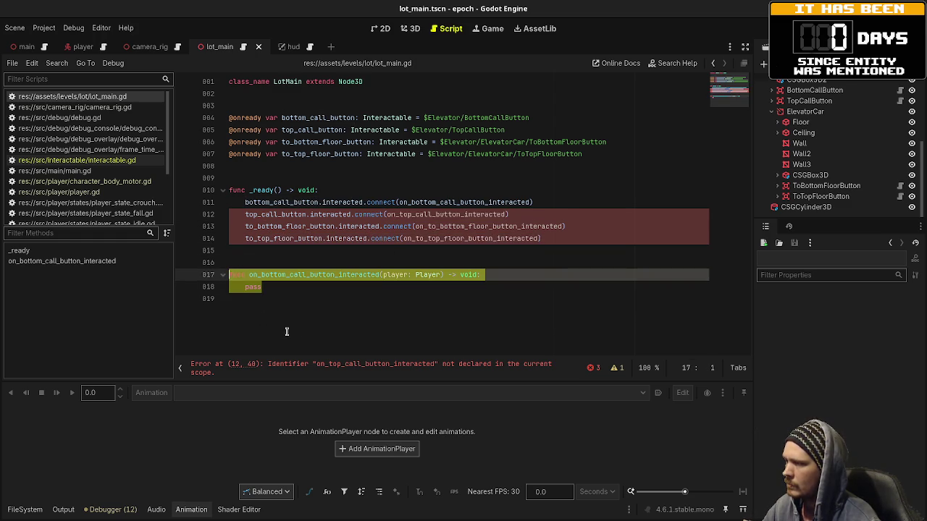
key("Return")
key("Return")
key("ctrl+v")
key("Return")
key("Return")
key("Return")
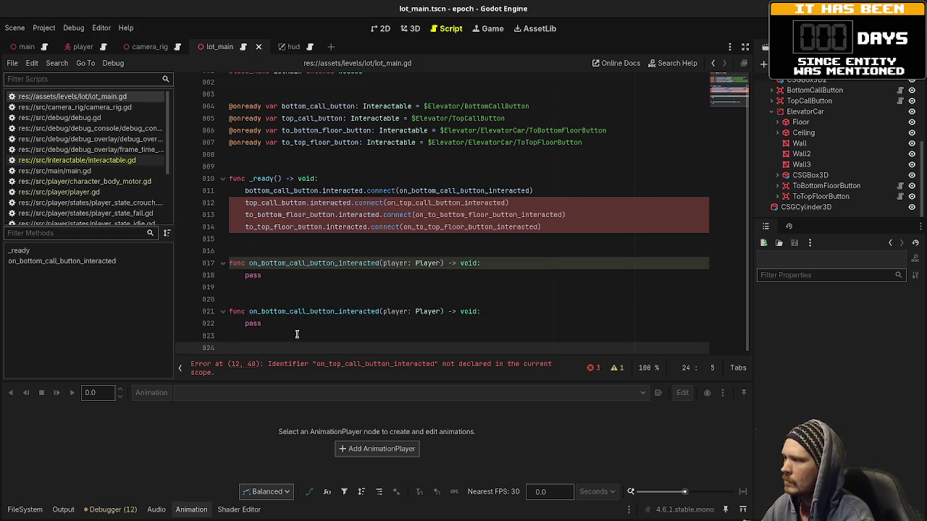
key("ctrl+v")
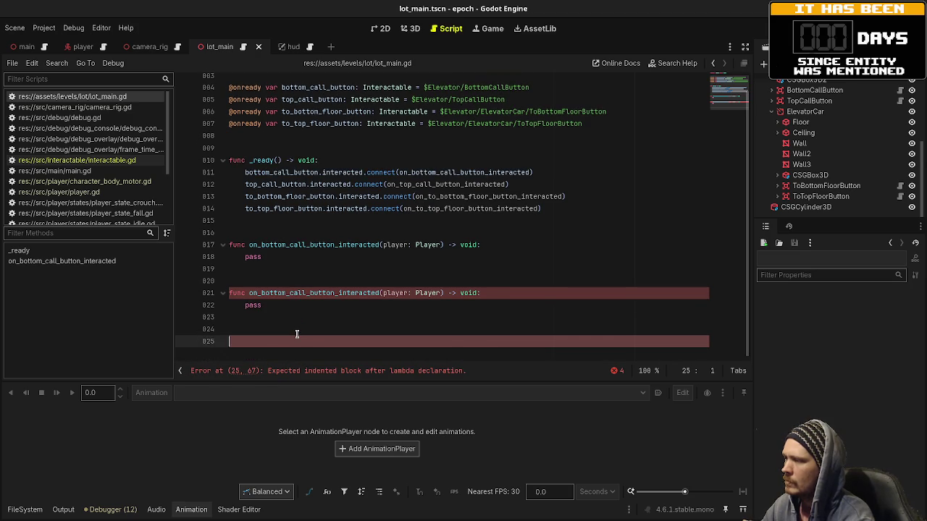
key("Return")
key("Return")
key("Return")
key("ctrl+v")
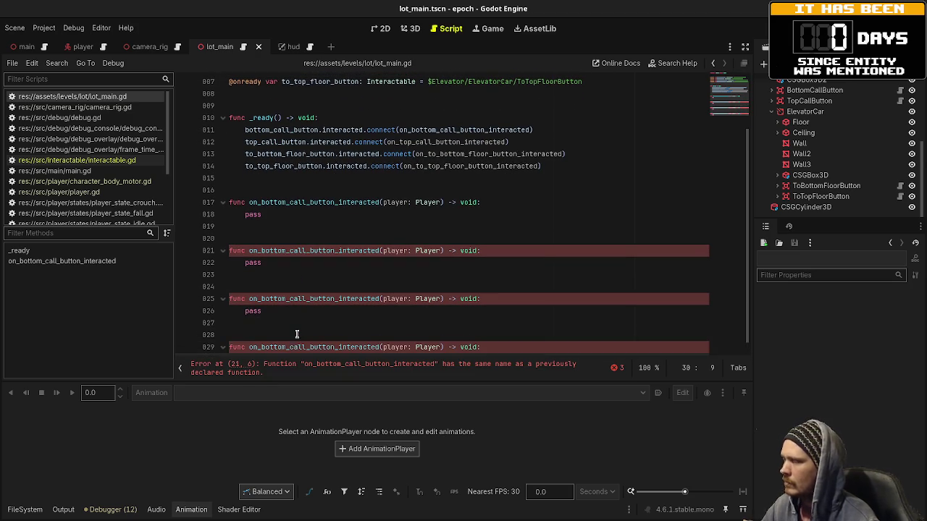
- Rename the first two copies to on_top_call_button_interacted and on_to_bottom_floor_button_interacted
double_click(458, 142)
key("ctrl+c")
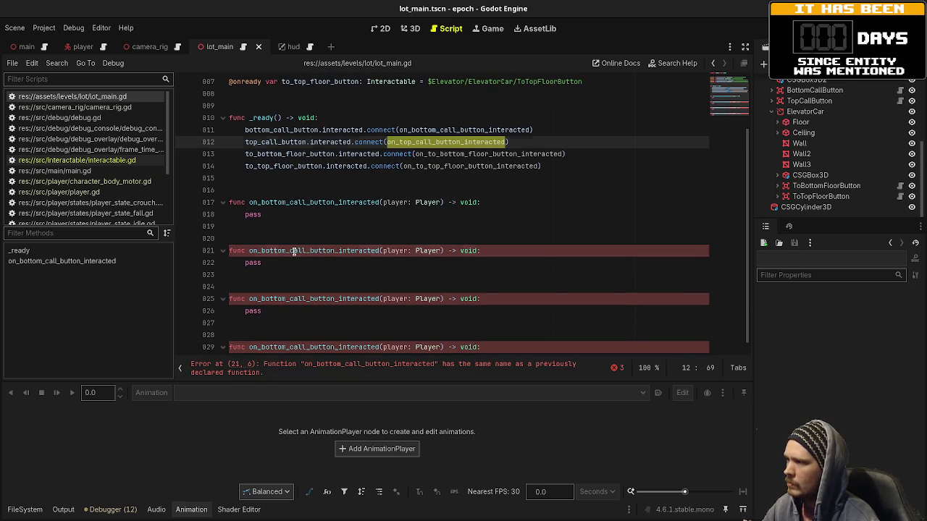
double_click(295, 251)
key("ctrl+v")
double_click(440, 155)
key("ctrl+c")
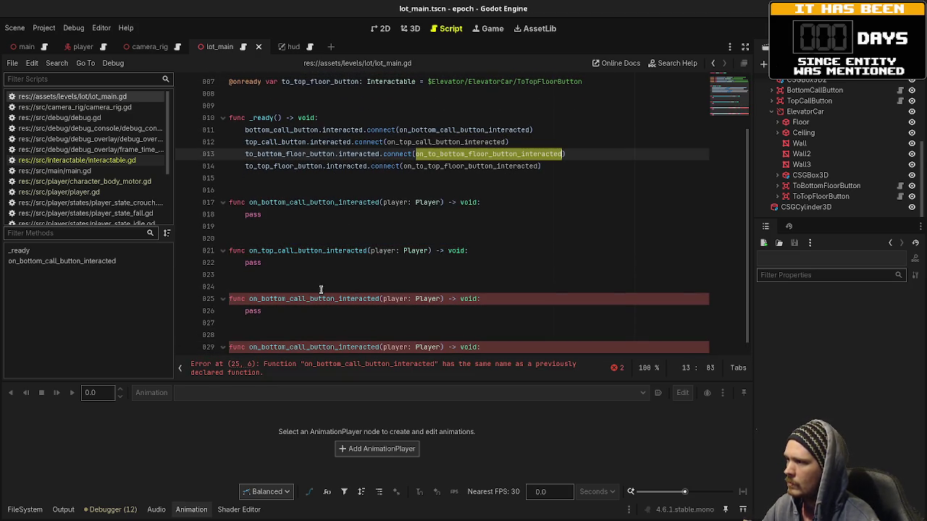
double_click(318, 298)
key("ctrl+v")
- Rename the last copy to on_to_top_floor_button_interacted
double_click(467, 166)
key("ctrl+c")
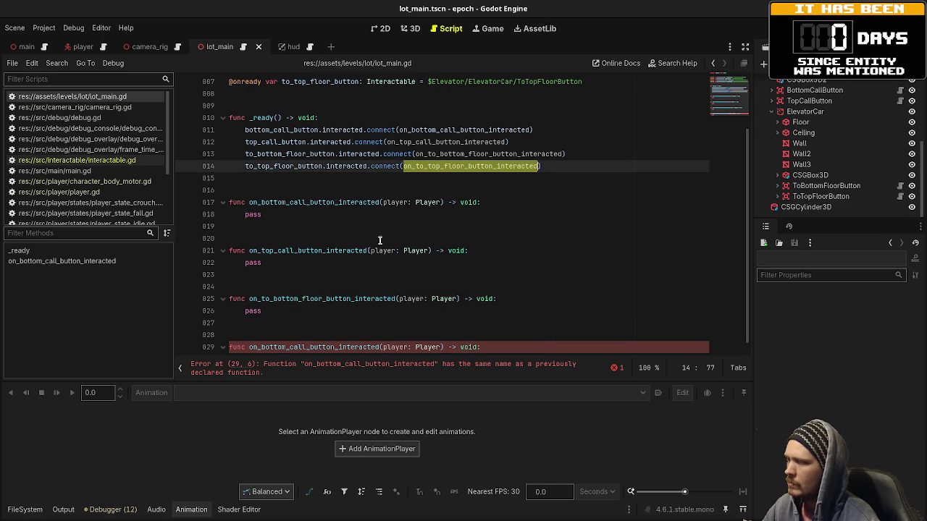
double_click(313, 347)
key("ctrl+v")
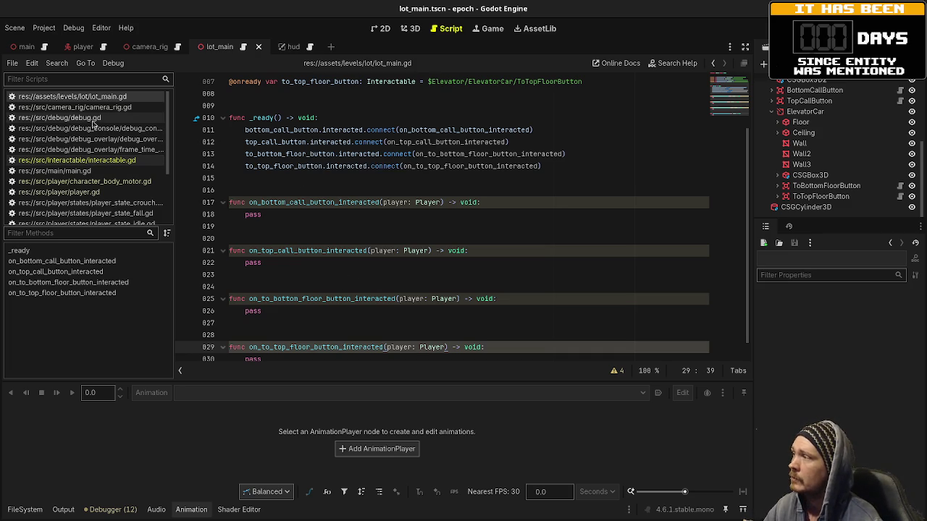
scroll(251, 94, "up", 2)
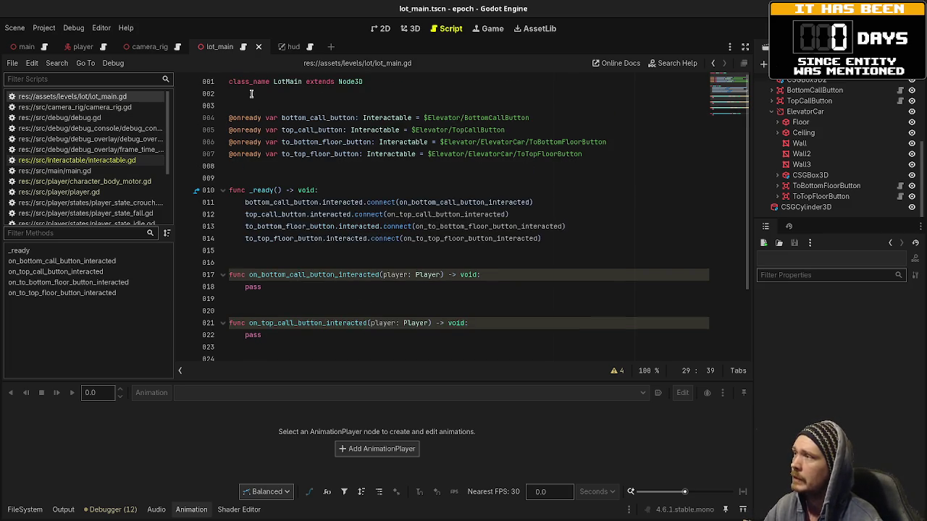
left_click(83, 171)
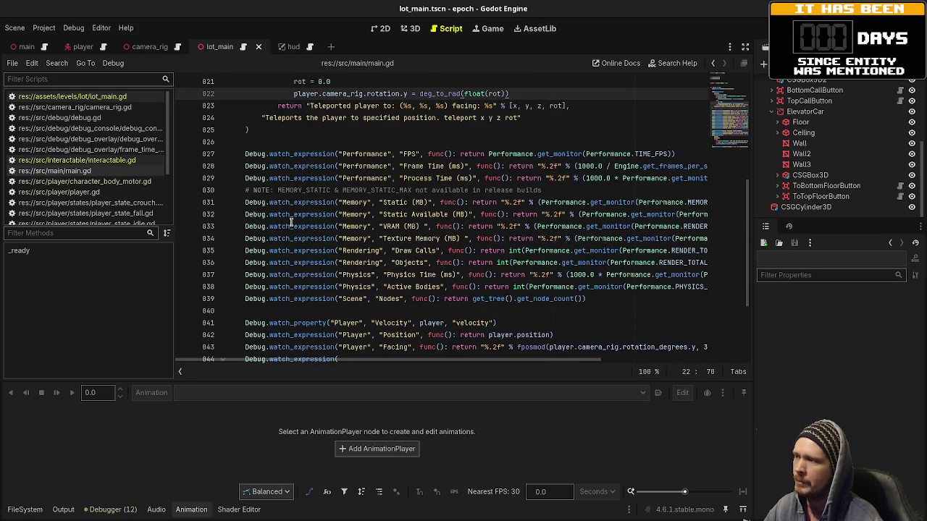
scroll(291, 226, "down", 3)
left_click(287, 250)
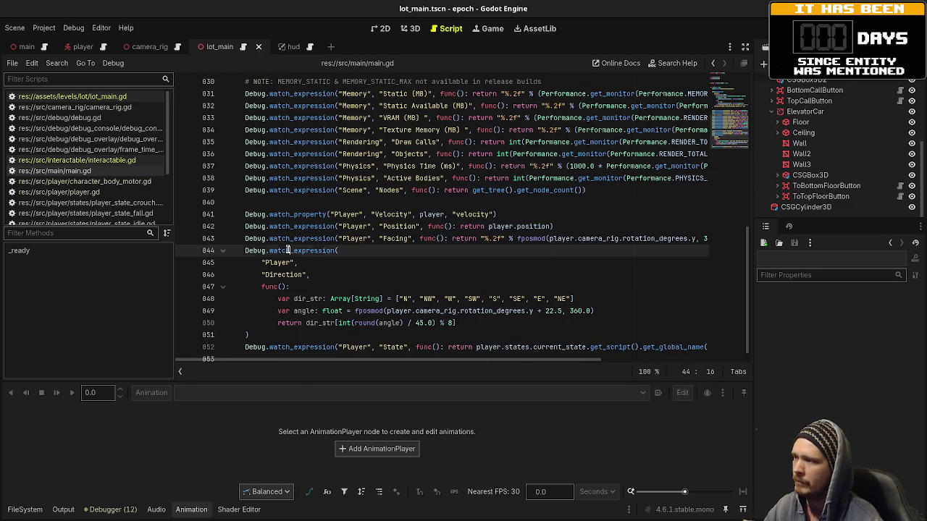
scroll(321, 243, "down", 1)
scroll(317, 250, "up", 3)
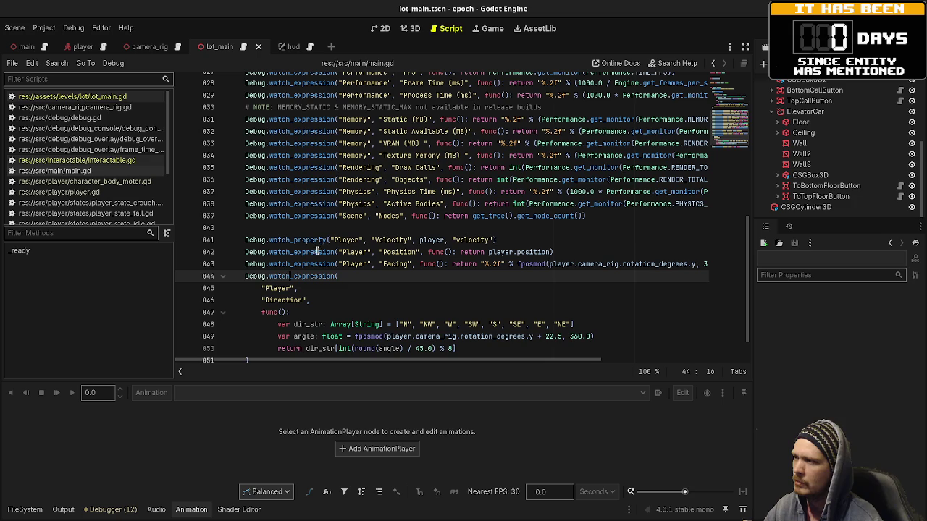
double_click(294, 241)
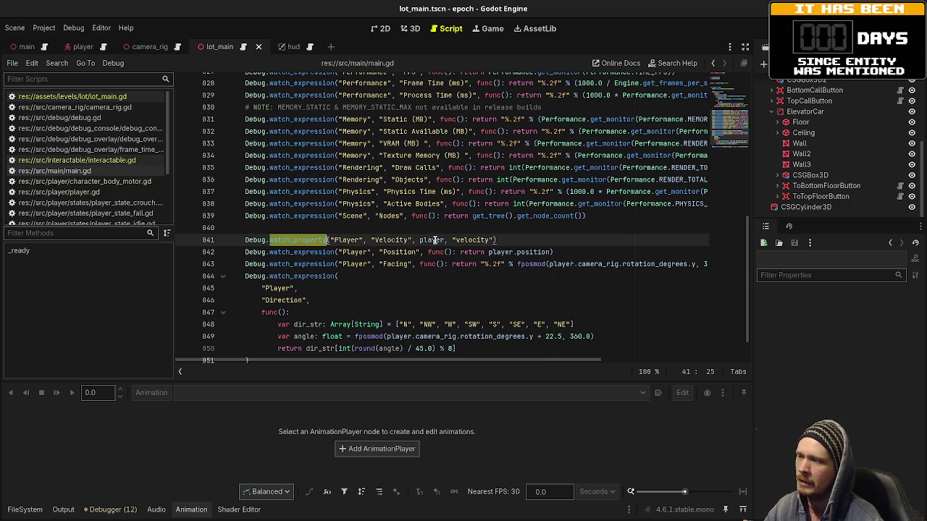
mouse_move(435, 241)
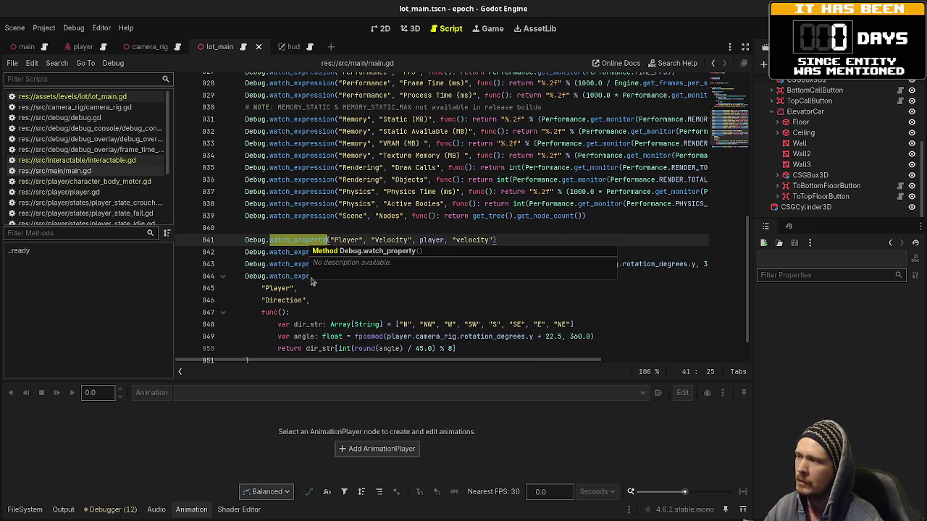
mouse_move(295, 239)
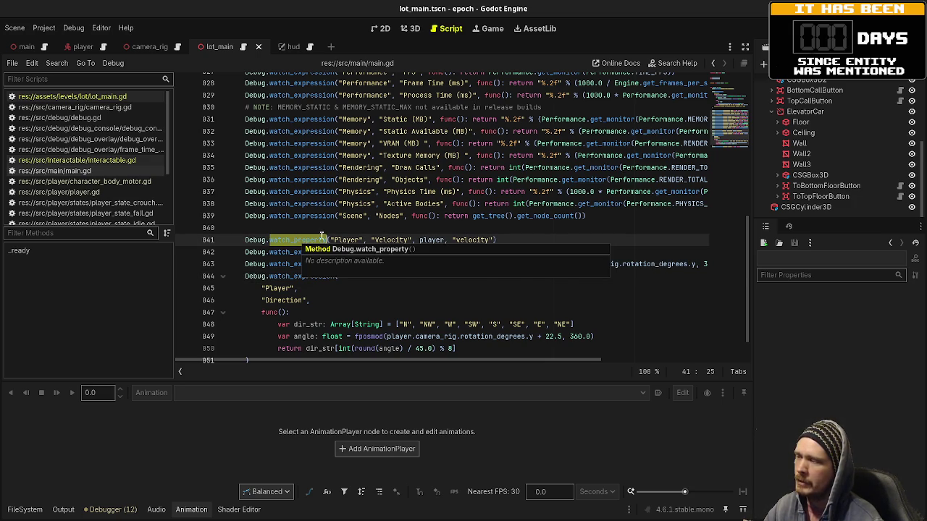
double_click(346, 239)
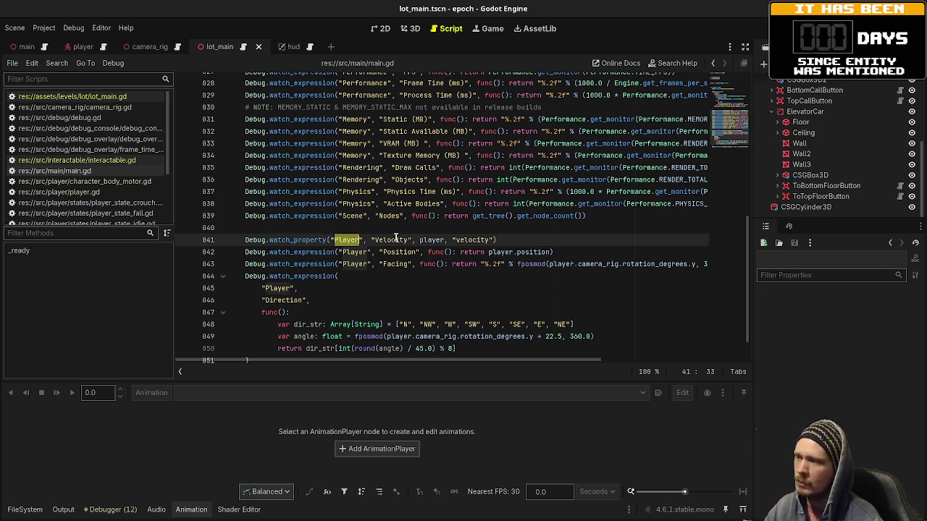
double_click(395, 240)
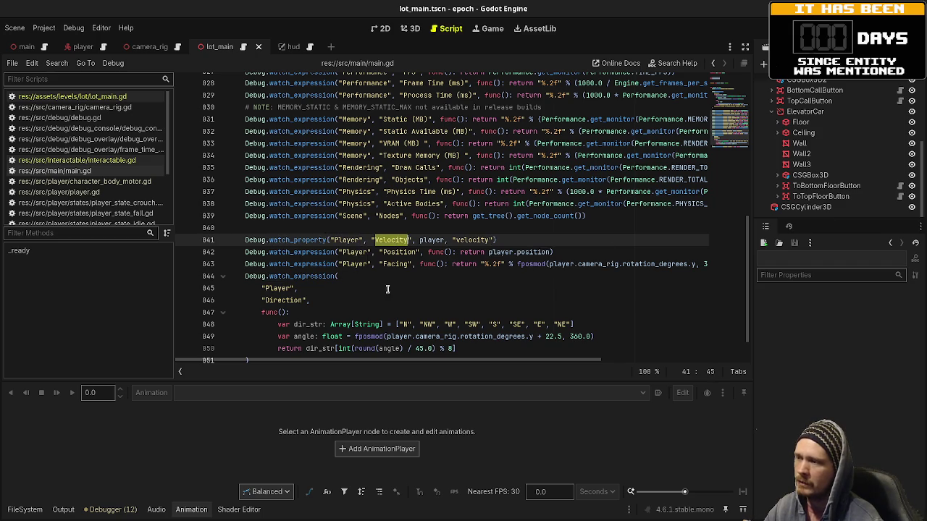
double_click(437, 239)
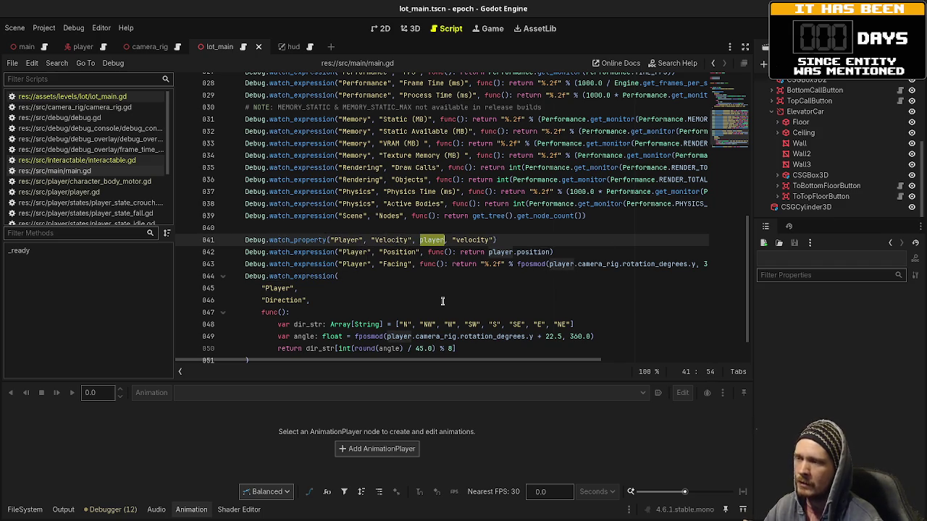
left_click_drag(495, 240, 449, 239)
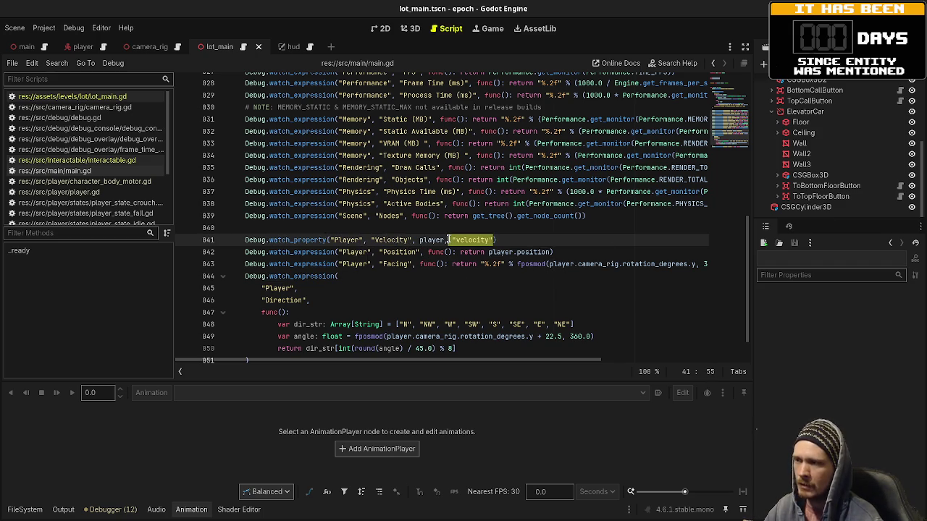
left_click(371, 240)
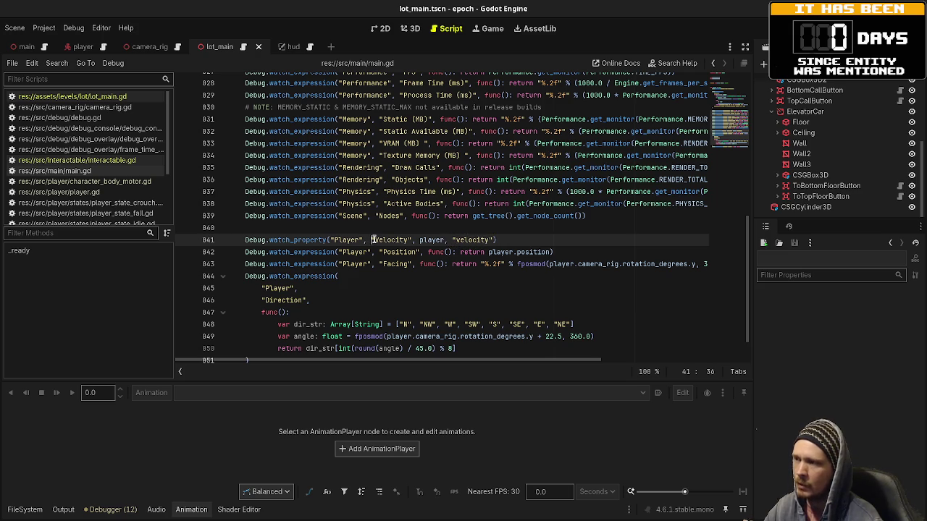
left_click(310, 252)
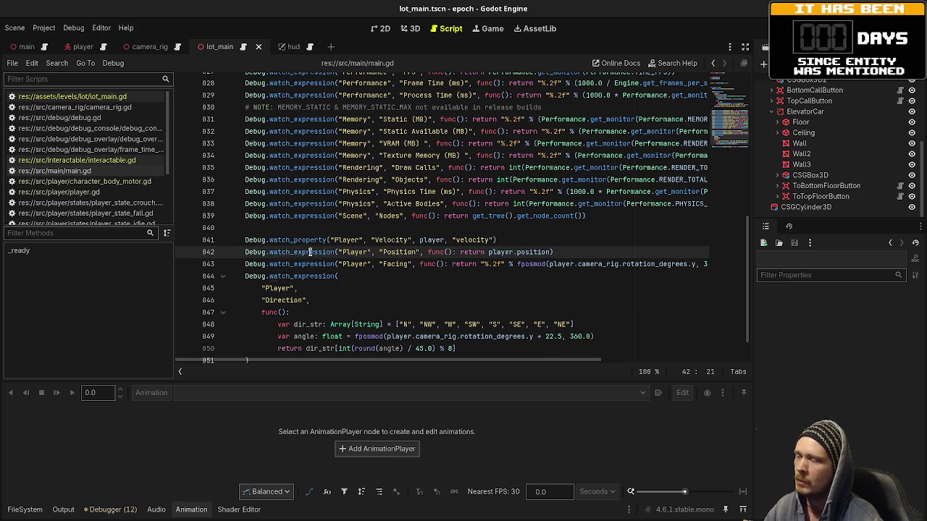
left_click(336, 217)
scroll(296, 278, "down", 1)
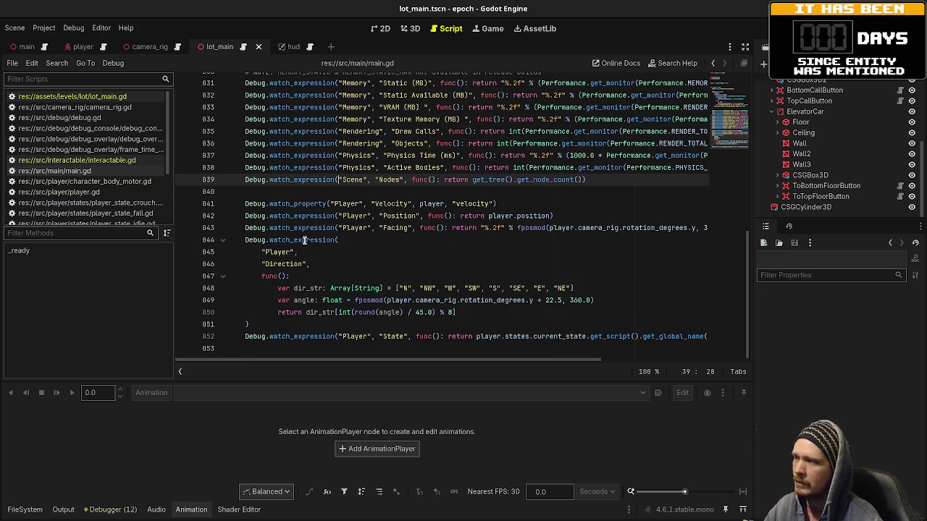
double_click(303, 240)
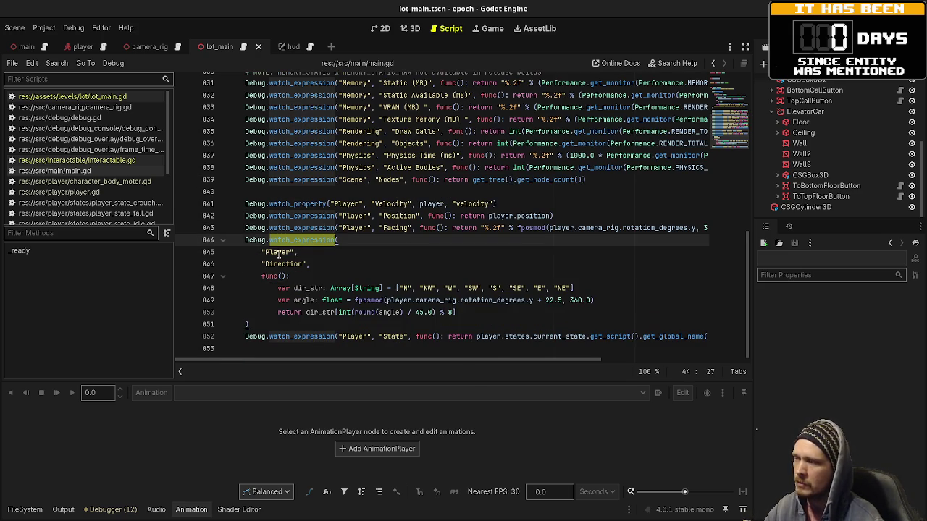
left_click(281, 264)
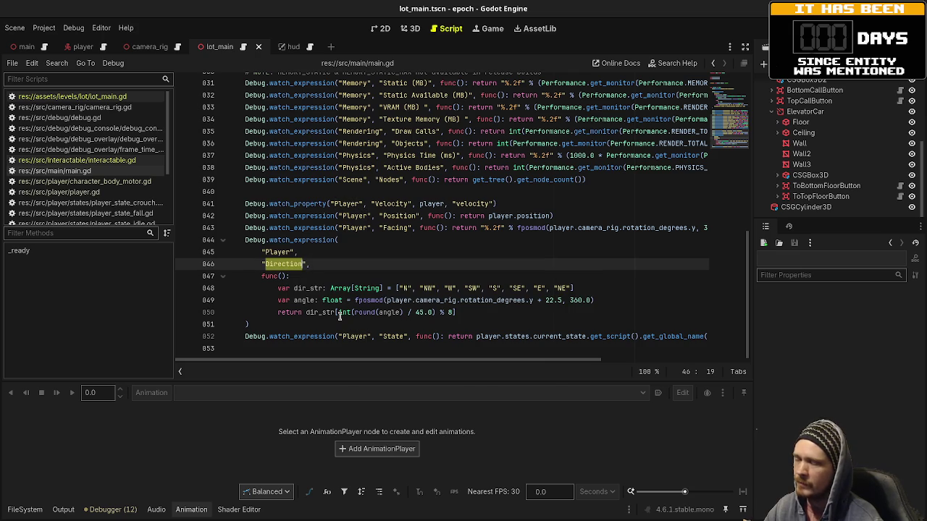
left_click(290, 265)
left_click_drag(260, 276, 473, 312)
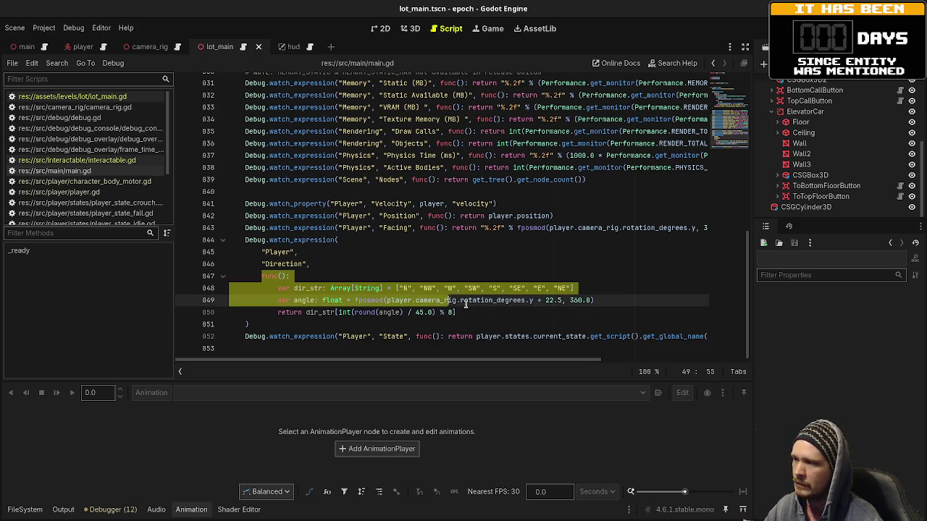
key("Up")
key("Up")
key("Up")
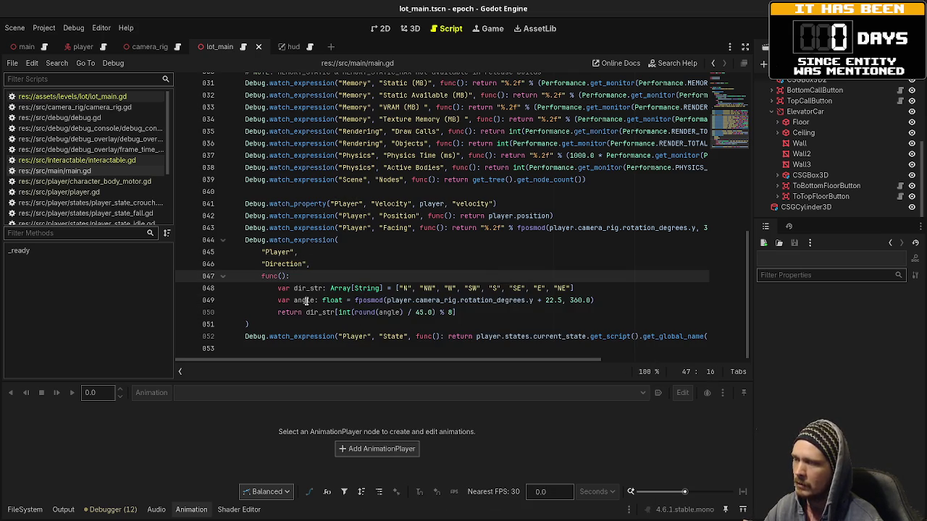
left_click(305, 300)
double_click(305, 300)
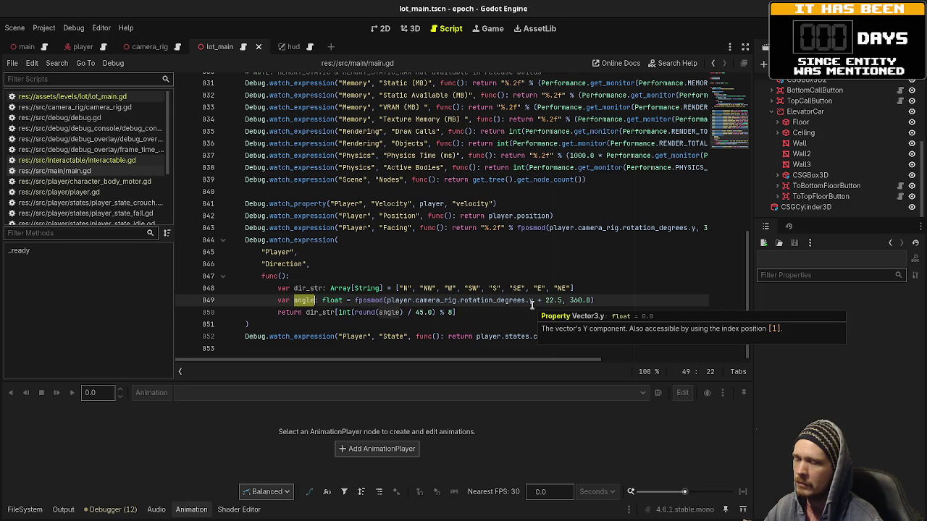
left_click_drag(396, 288, 598, 282)
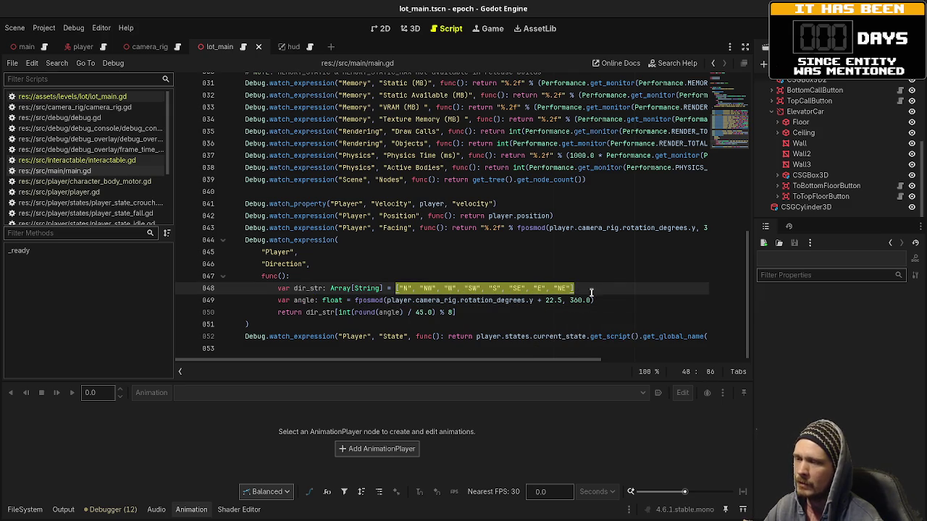
left_click(591, 290)
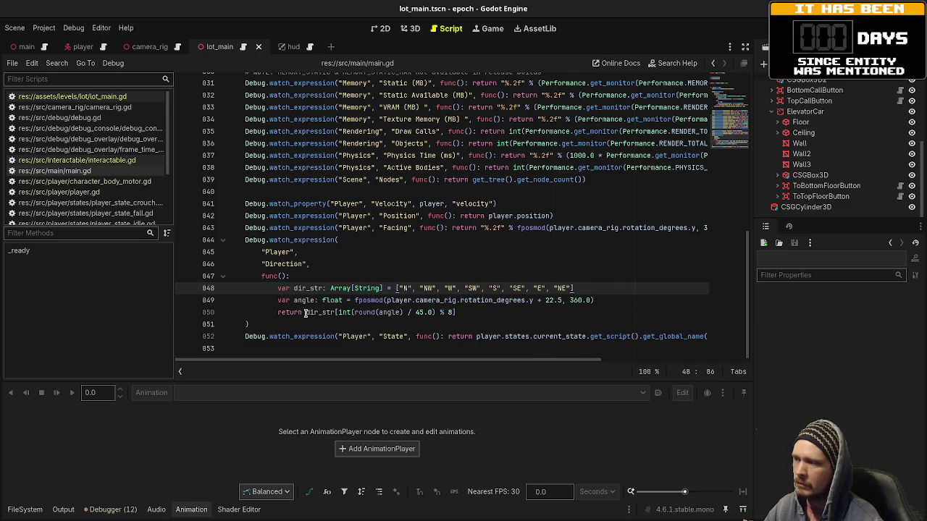
left_click_drag(305, 313, 475, 319)
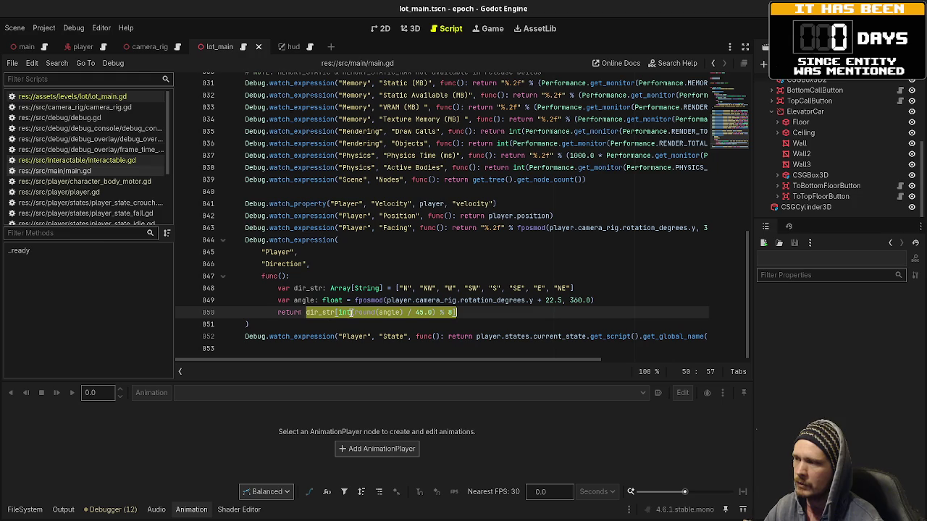
left_click(457, 312)
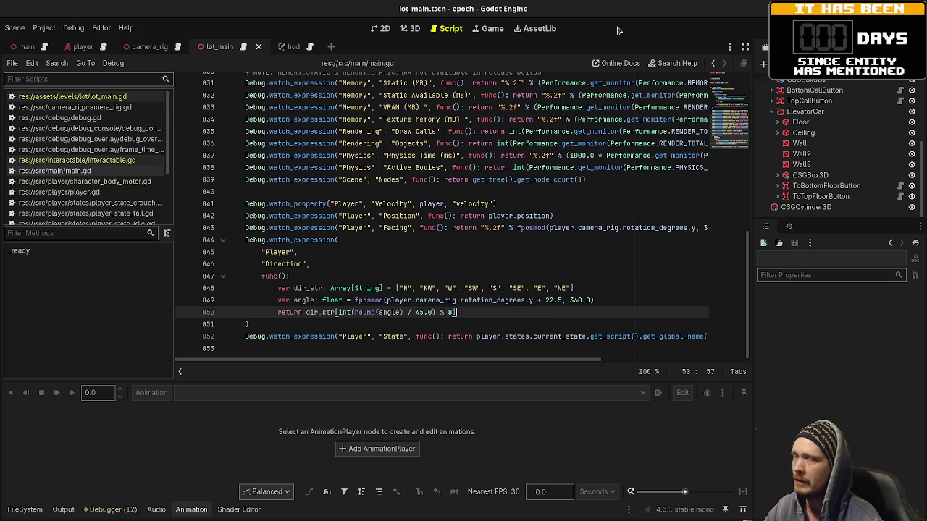
- Run the game, walk the player around the grey building watching the Direction readout, then stop
key("F5")
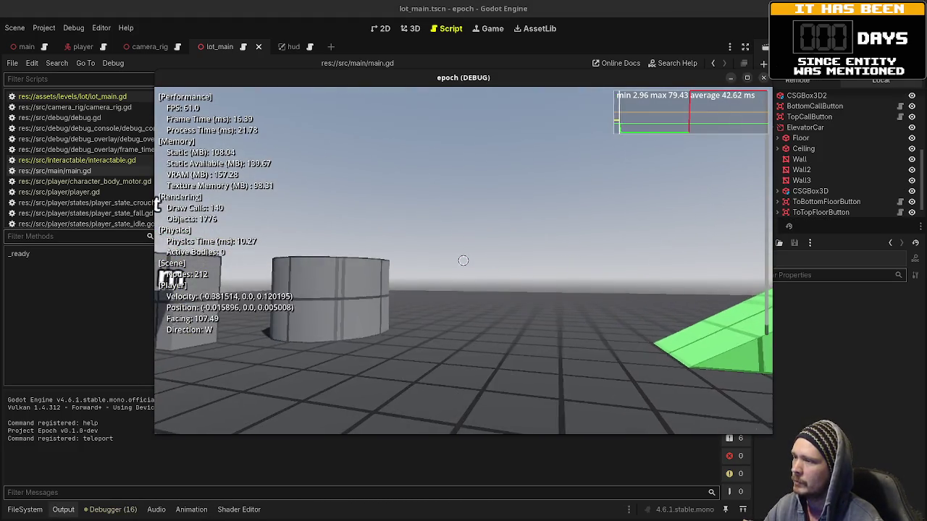
key("w")
key("w")
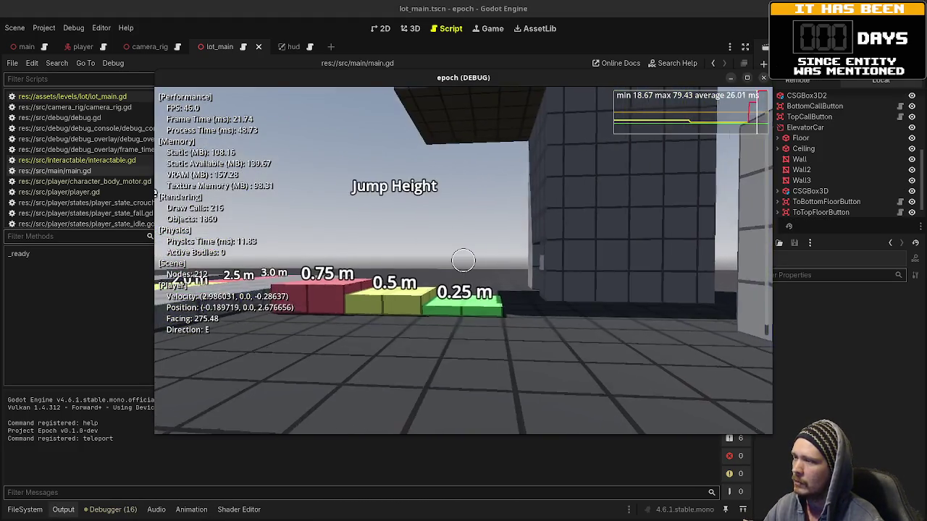
key("w")
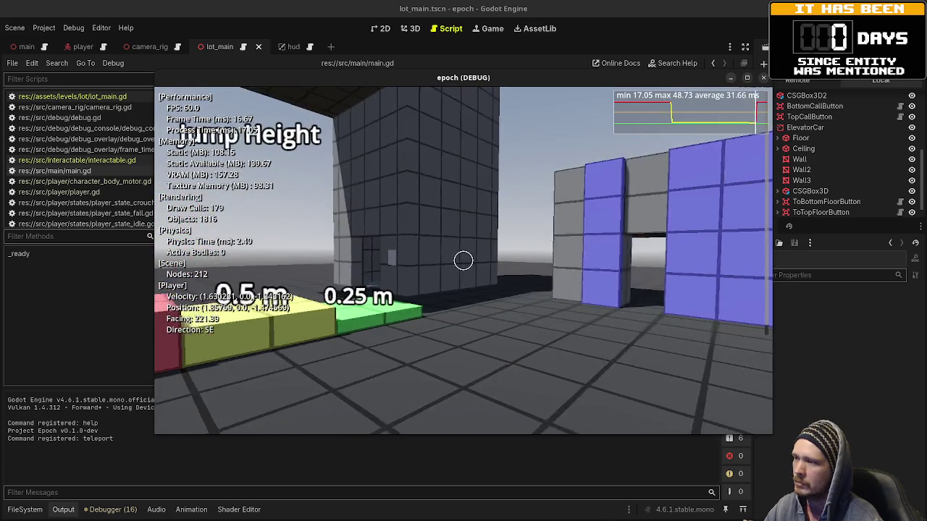
key("w")
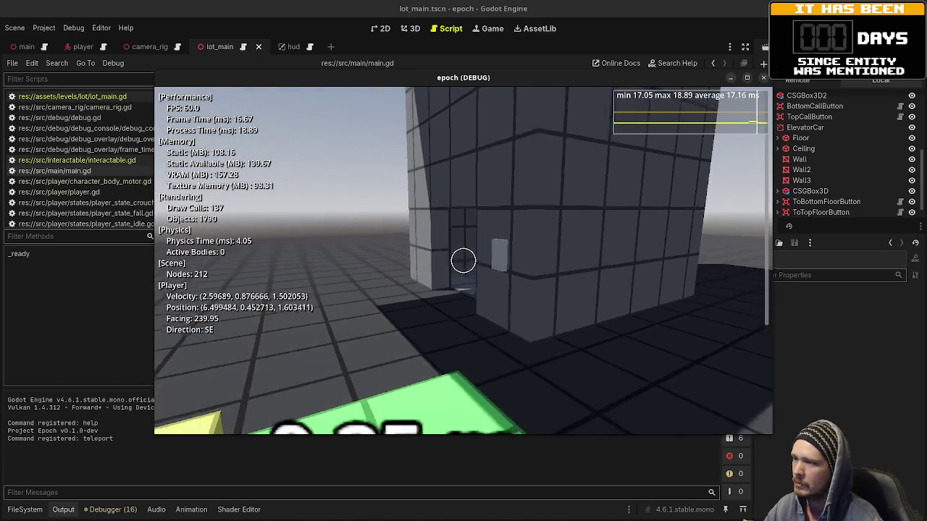
key("w")
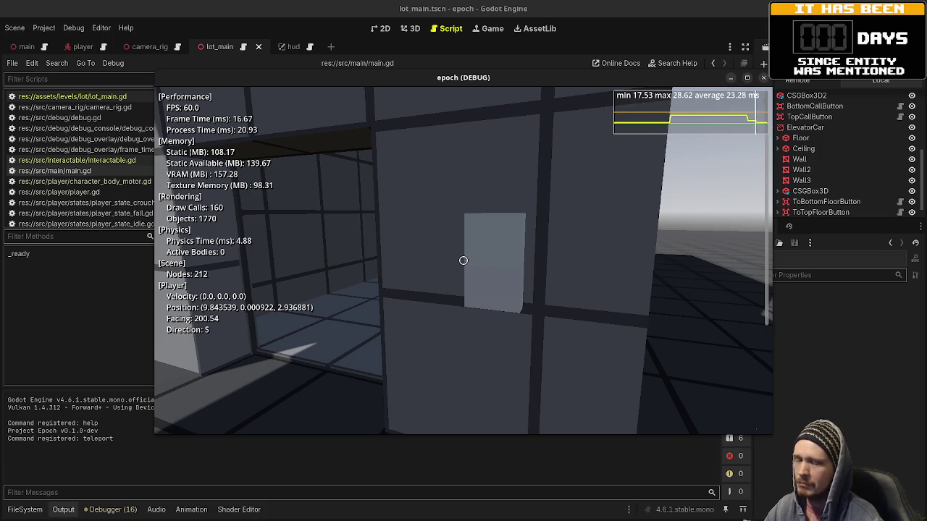
key("s")
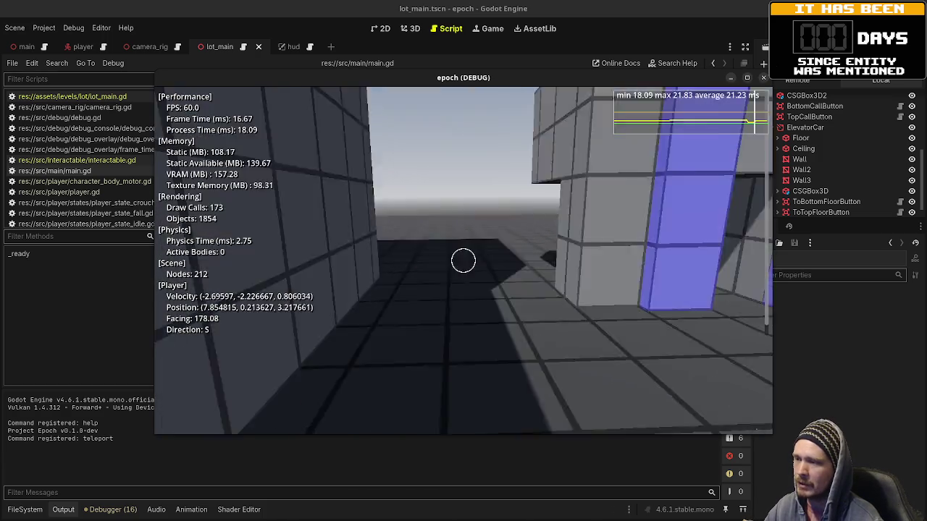
key("w")
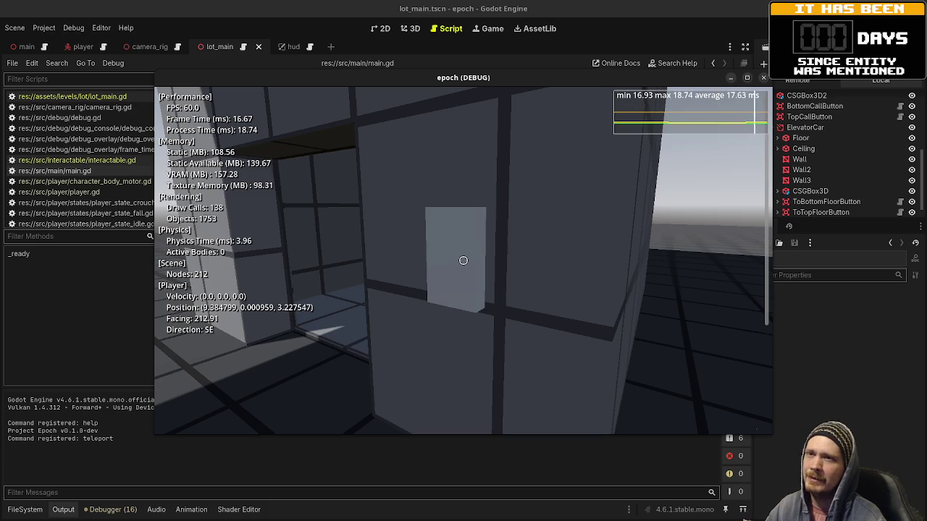
left_click(763, 78)
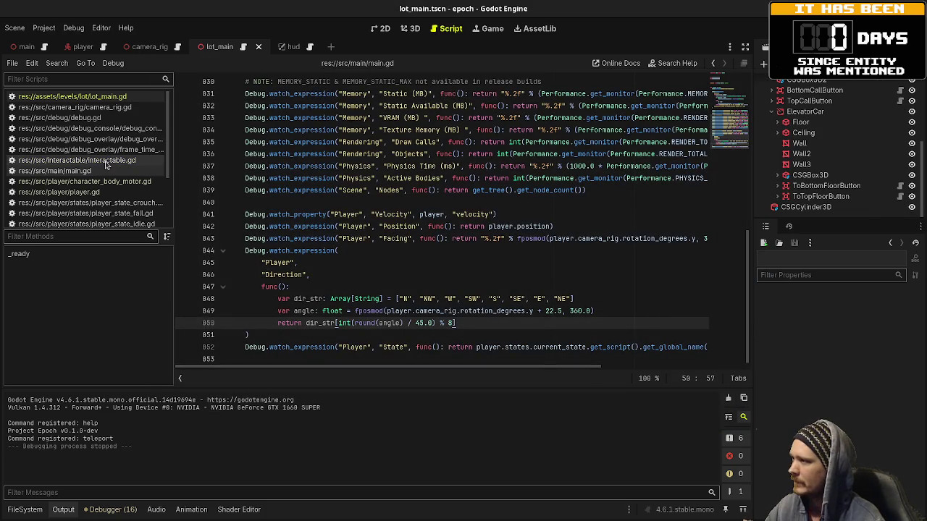
- In lot_main.gd, restore the on_to_bottom_floor handler with redo and add blank lines above the handlers
left_click(113, 96)
left_click(464, 266)
key("ctrl+y")
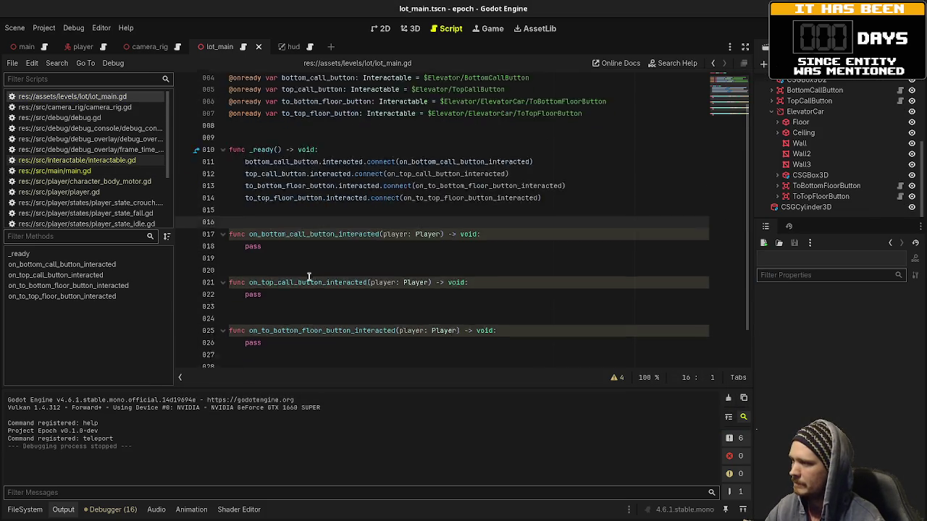
key("ctrl+y")
key("ctrl+z")
key("ctrl+z")
key("ctrl+y")
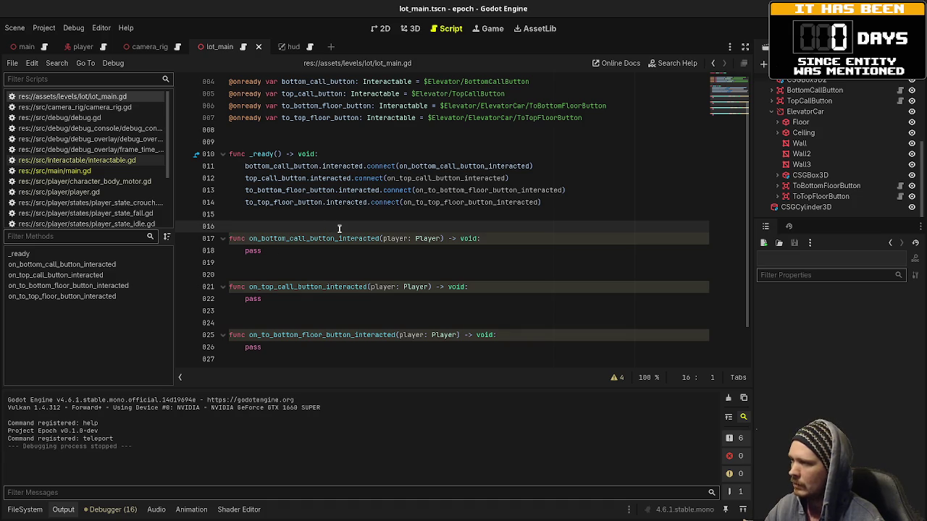
key("Return")
key("Up")
key("Return")
key("Up")
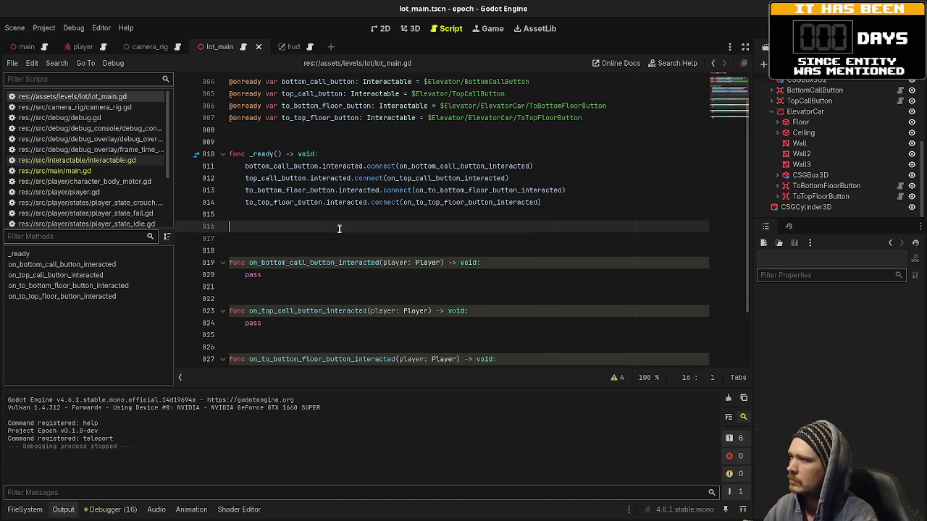
key("Return")
- Add elevator_to_bottom_floor() -> void and elevator_to_top_floor() -> void functions with pass bodies
type("func ")
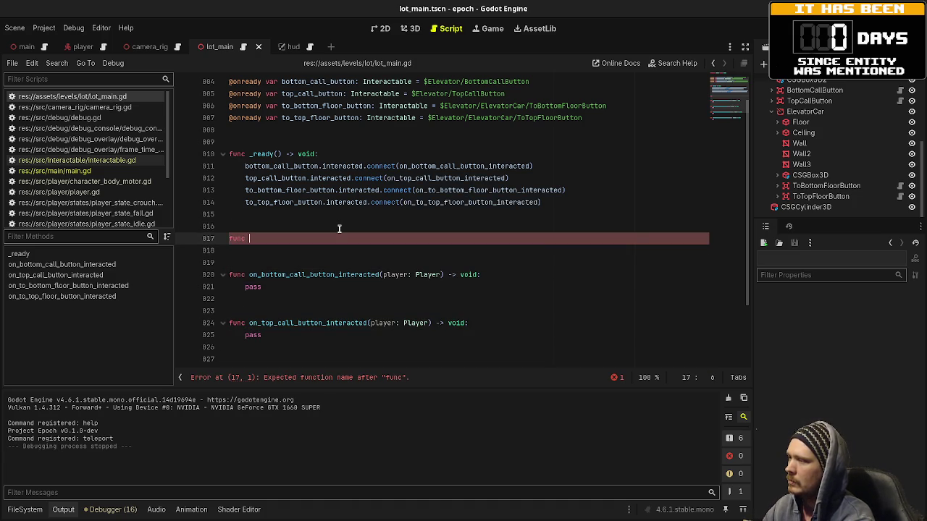
type("ele")
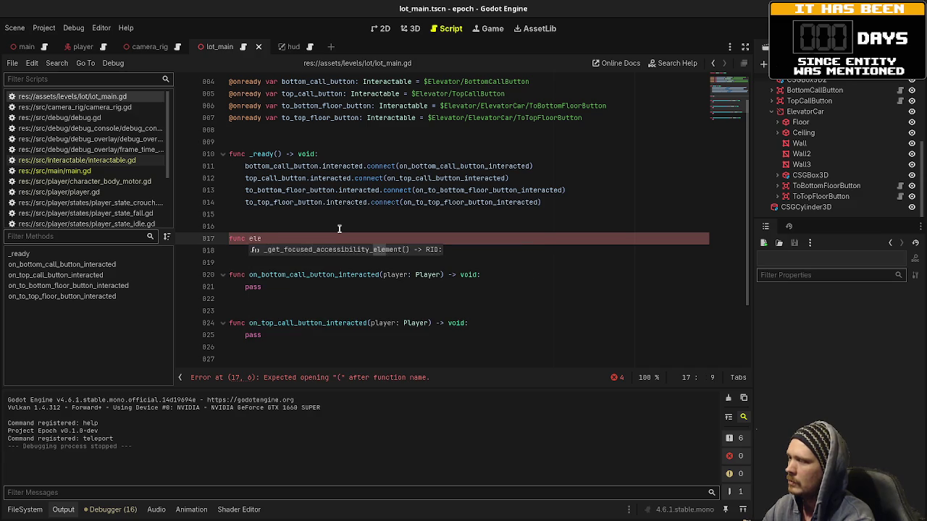
type("vator_to_bottom_floor(")
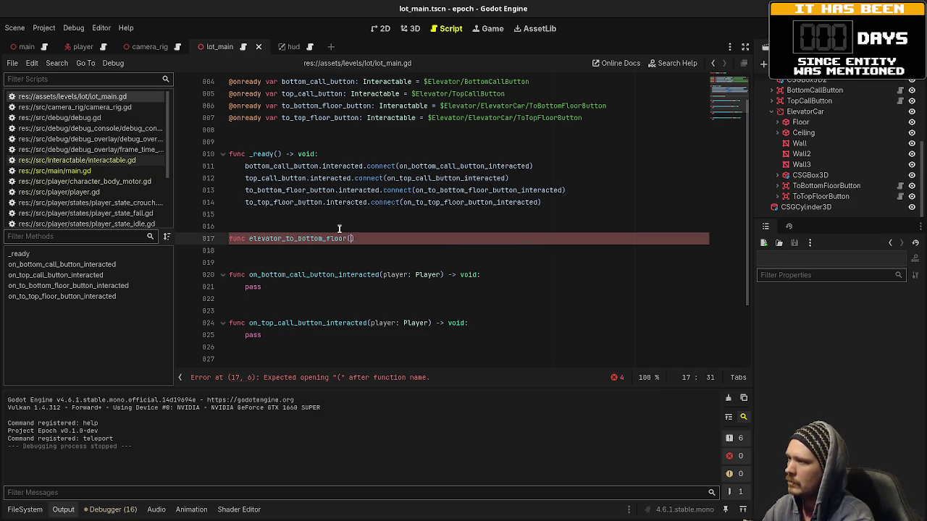
type(") -> void:")
key("Return")
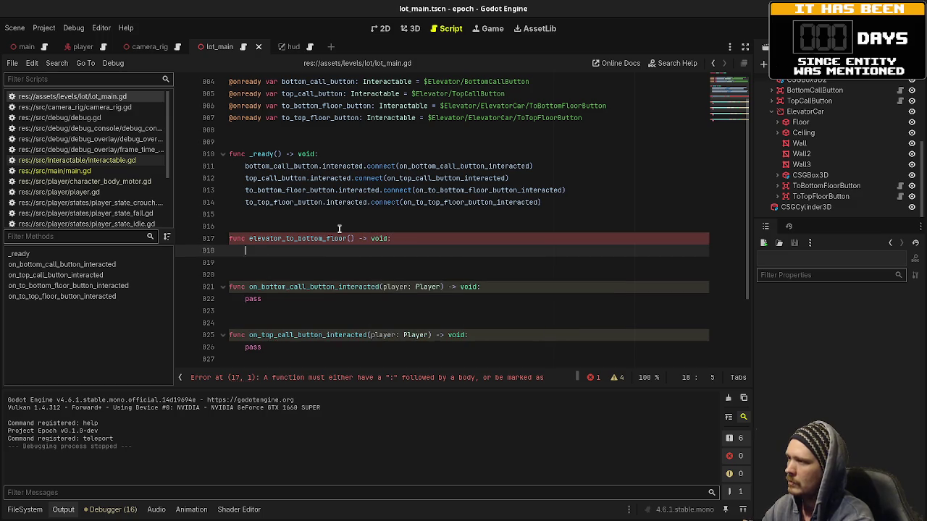
type("pass")
key("Return")
key("Return")
key("Return")
key("BackSpace")
type("func elevator_to_top_")
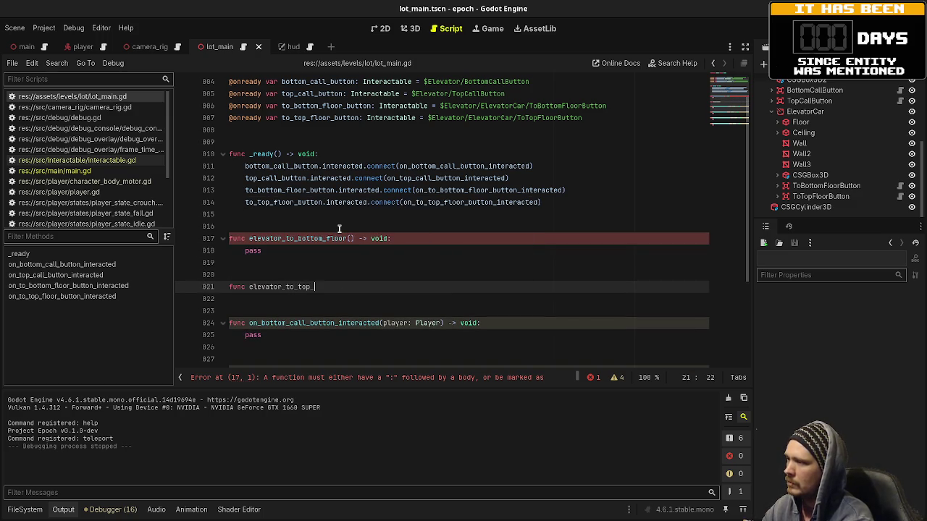
type("floor() -> void:")
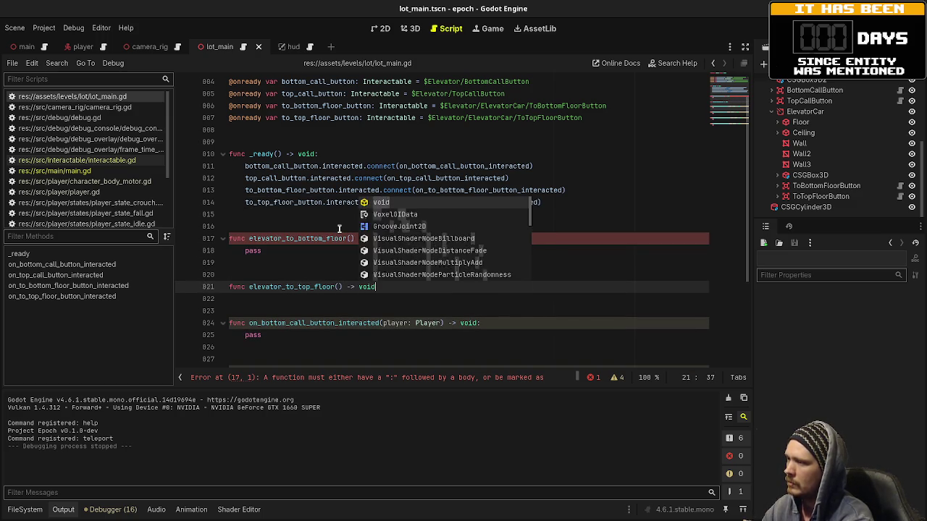
key("Return")
type("pass")
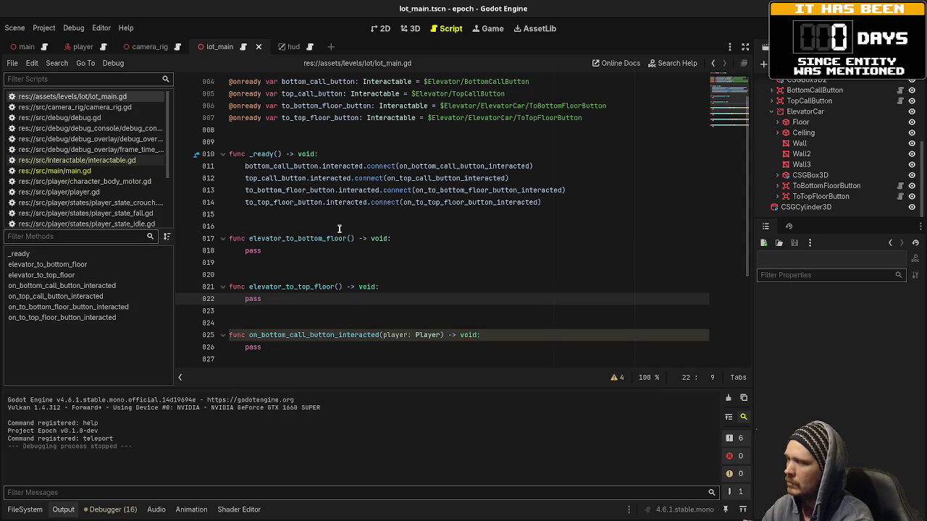
- Replace the bottom-floor pass with var tween: Tween = create_tween() and begin tween.tween_property
double_click(250, 250)
type("var")
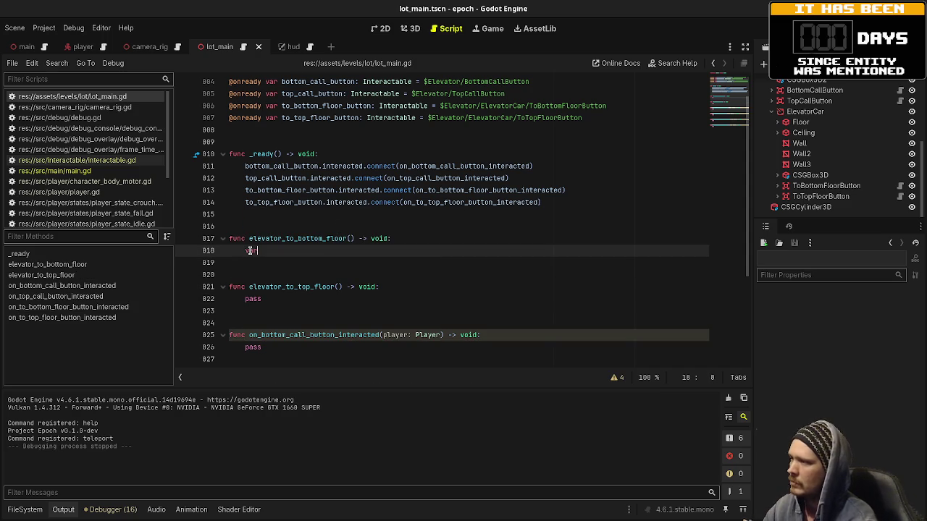
type(" tween: Tween = Tween = T")
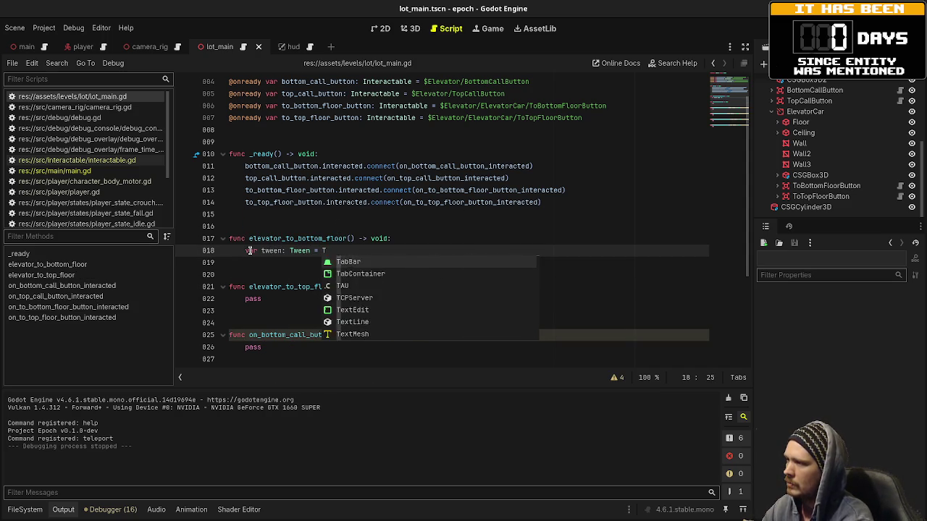
key("BackSpace")
key("BackSpace")
key("BackSpace")
type("create_tween")
key("Return")
key("Return")
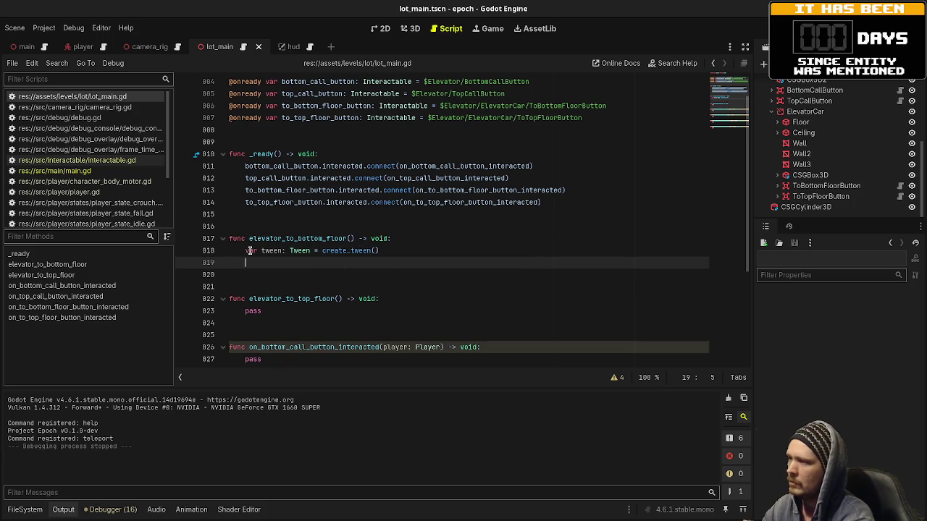
type("tween.twee")
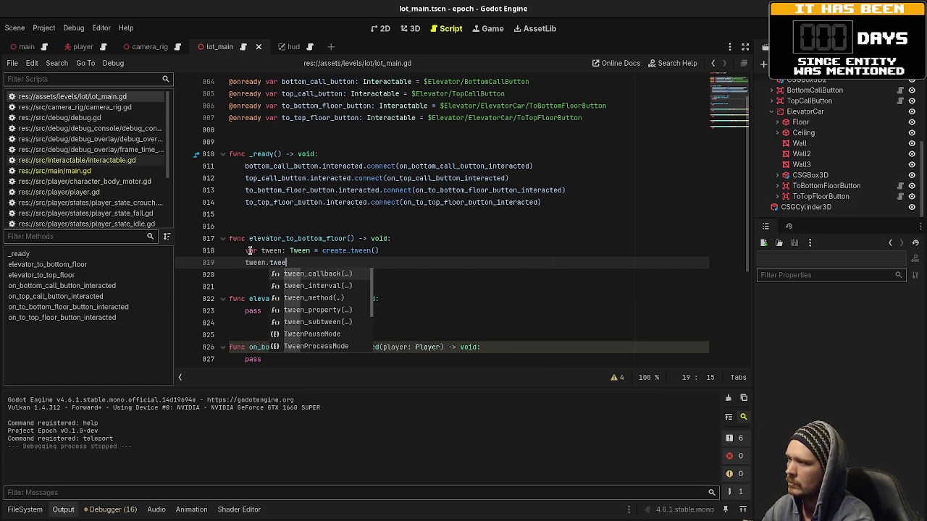
type("n_property")
key("Return")
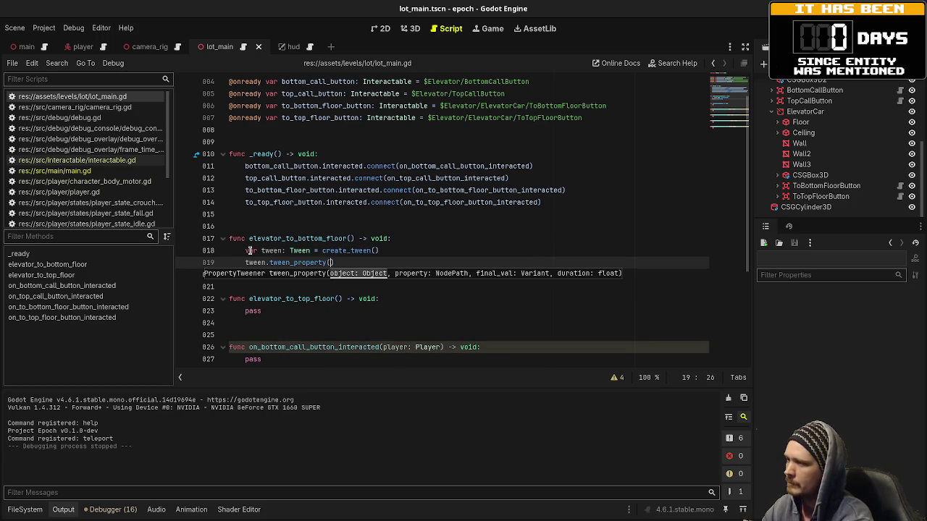